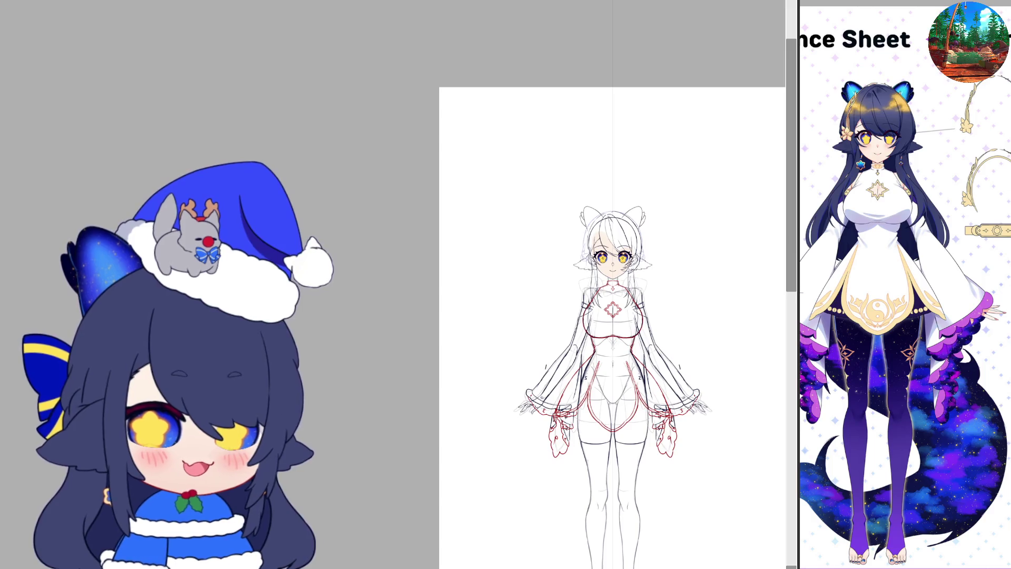
# - Select the line art with a rectangle around the character's upper body, then clear the selection
pyautogui.click(492, 465)
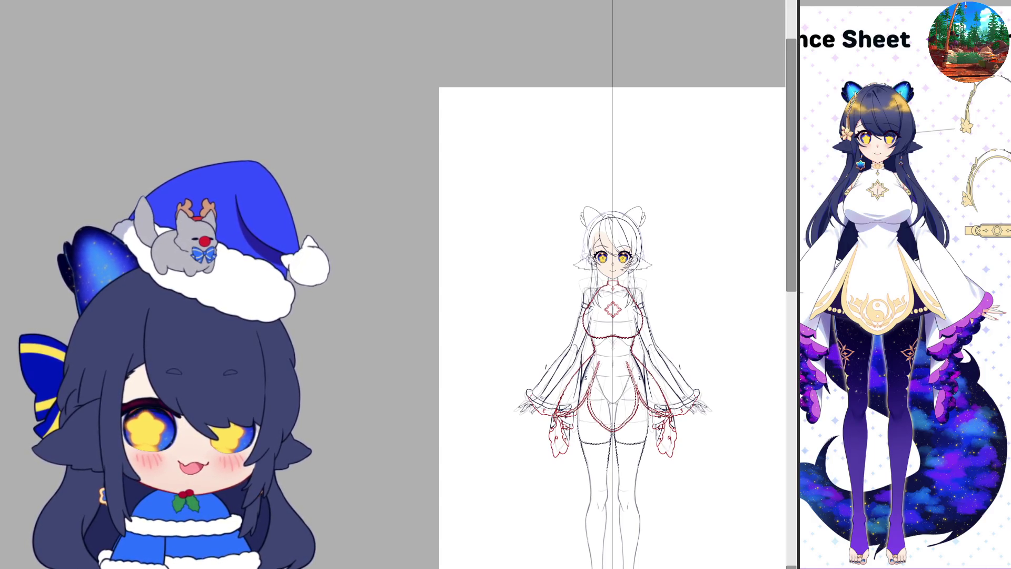
pyautogui.scroll(1, 492, 465)
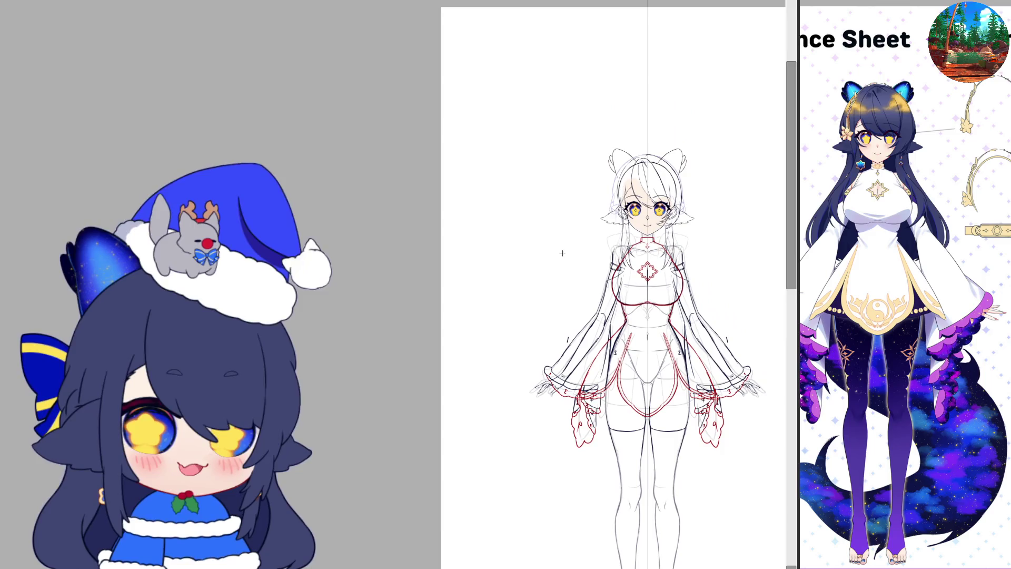
pyautogui.moveTo(647, 318); pyautogui.dragTo(773, 423)
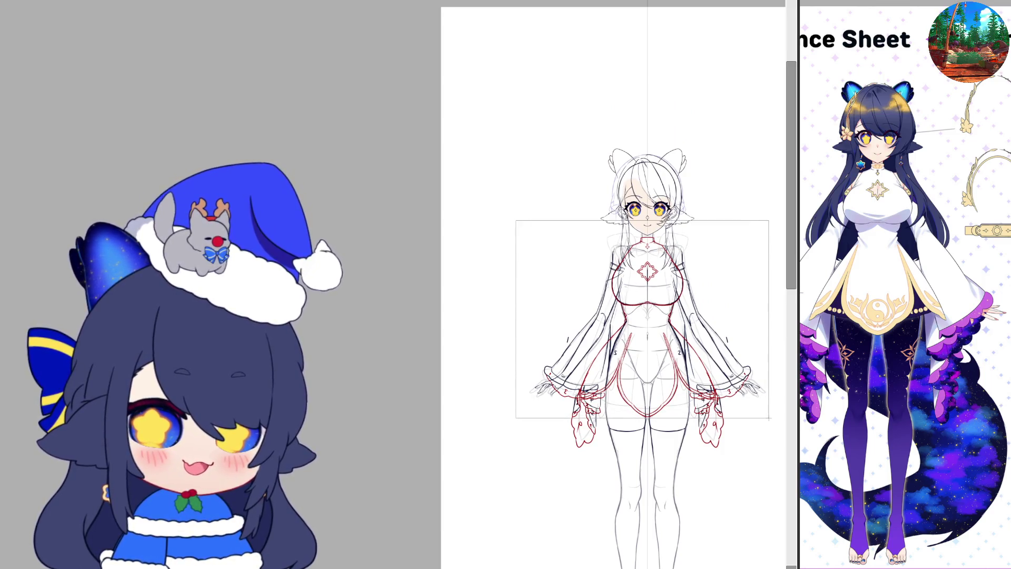
pyautogui.hotkey('ctrl', 'd')
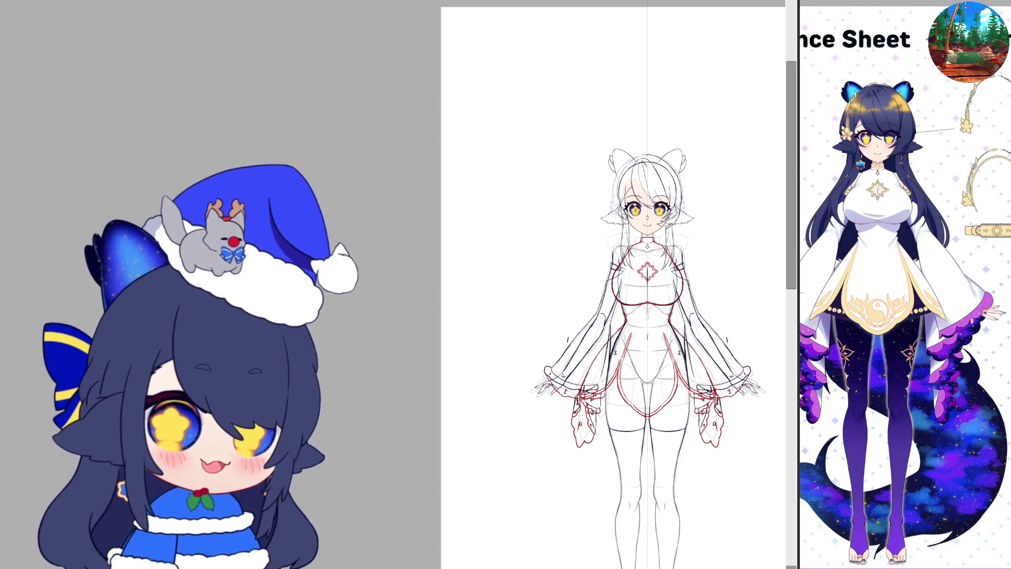
# - Zoom in on the face and draw a red flower ornament beside the hair near the left ear
pyautogui.scroll(5, 565, 137)
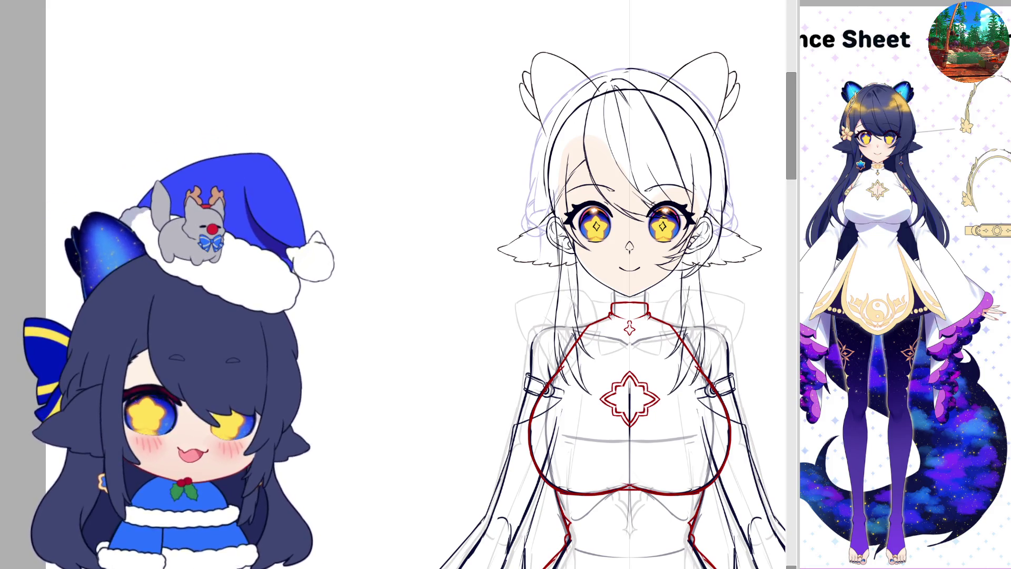
pyautogui.scroll(4, 557, 185)
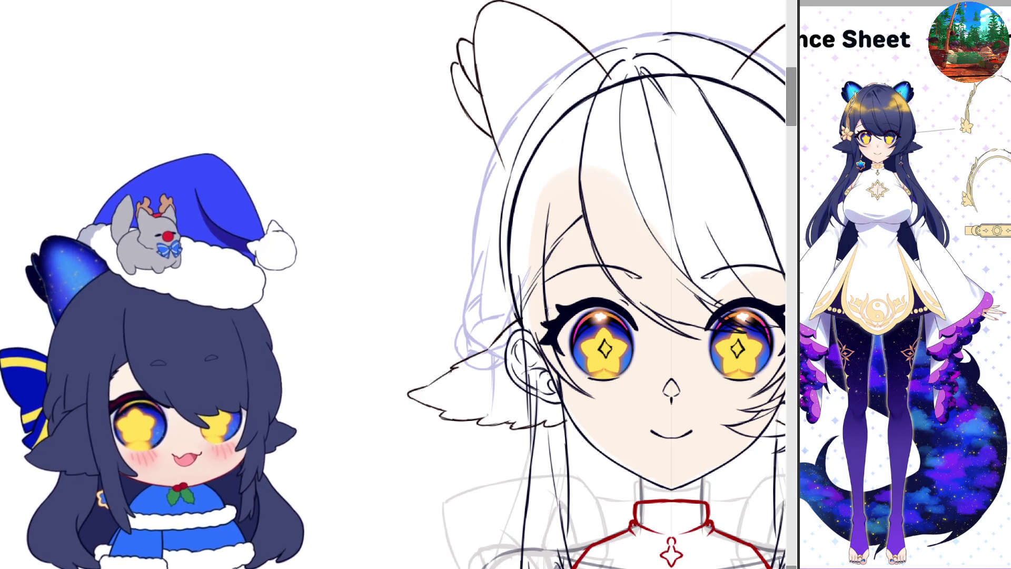
pyautogui.moveTo(482, 288)
pyautogui.mouseDown()
pyautogui.moveTo(479, 305)
pyautogui.moveTo(488, 285)
pyautogui.mouseUp()
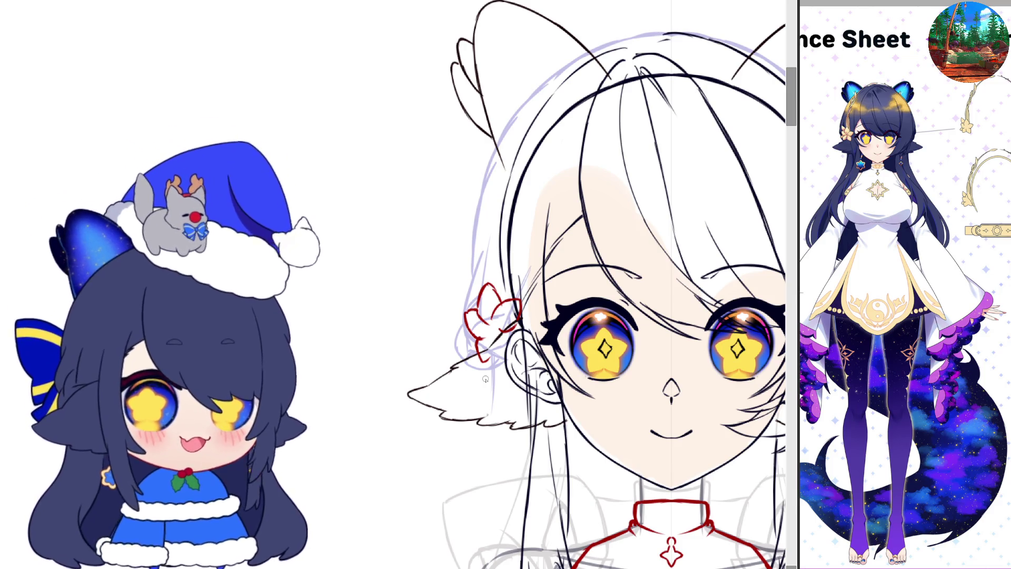
# - Undo the stray strokes below the flower, leaving matching red flowers beside both ears
pyautogui.scroll(1, 579, 422)
pyautogui.scroll(1, 676, 462)
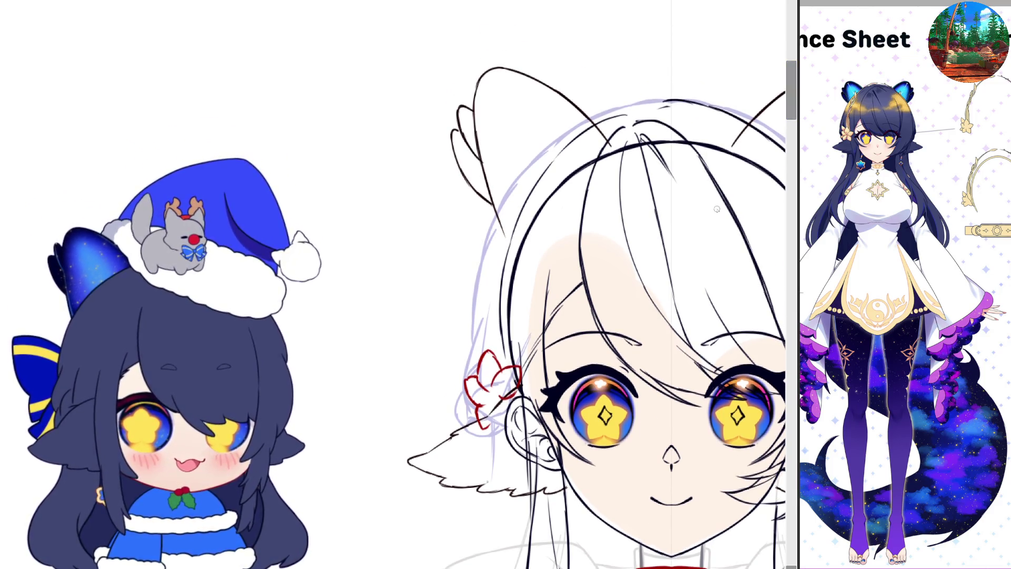
pyautogui.scroll(1, 483, 401)
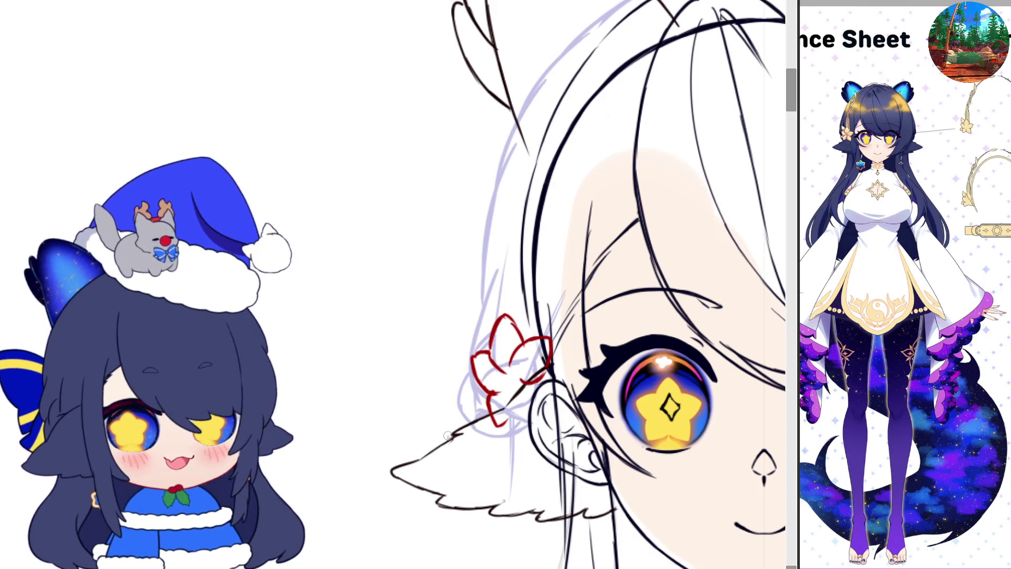
pyautogui.hotkey('ctrl', 'z')
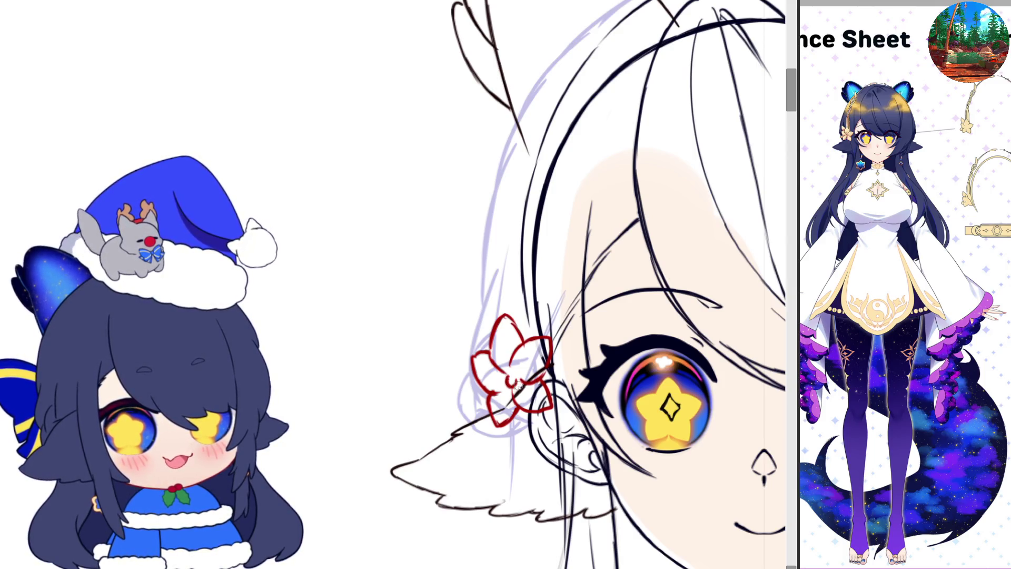
pyautogui.scroll(-3, 517, 386)
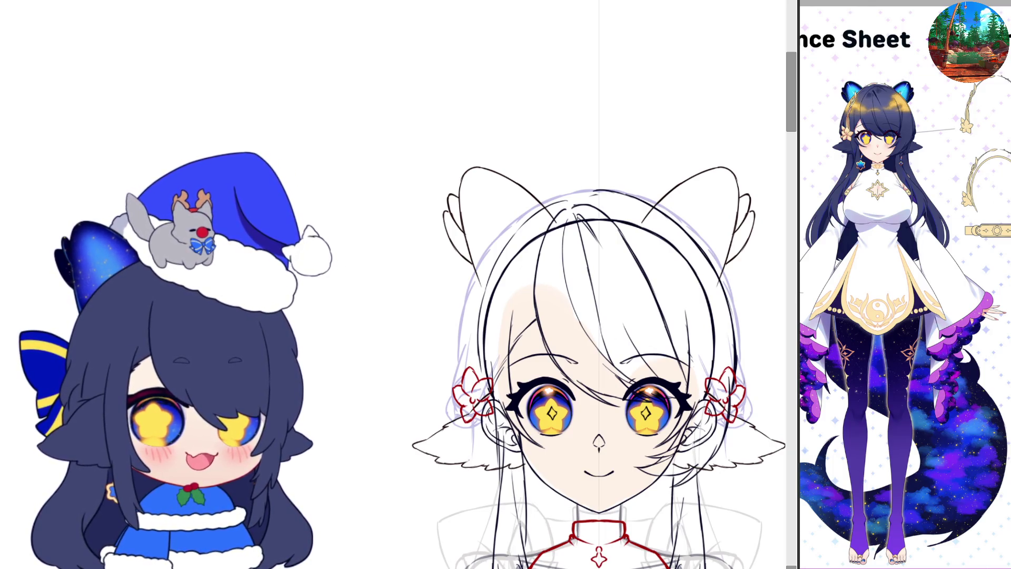
# - Zoom the reference onto the headbands, sketch red lines down both sides of the hair, then undo them
pyautogui.scroll(3, 901, 316)
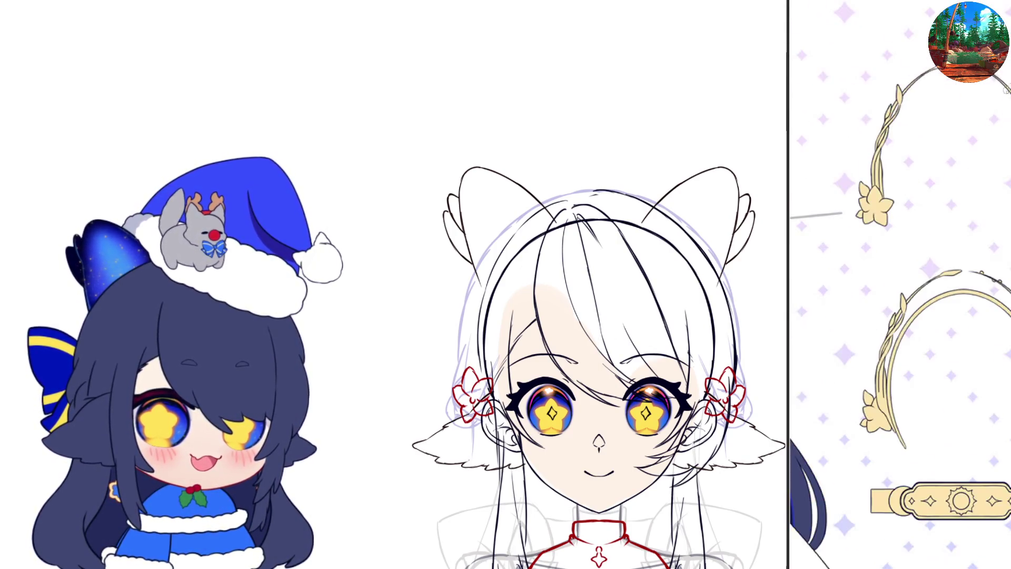
pyautogui.scroll(2, 901, 316)
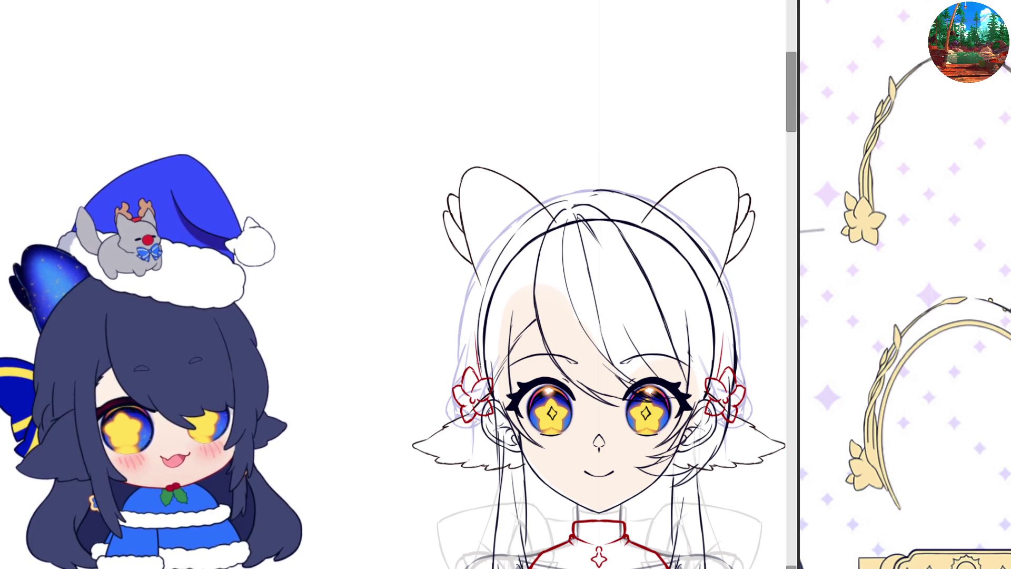
pyautogui.moveTo(481, 311); pyautogui.dragTo(473, 375)
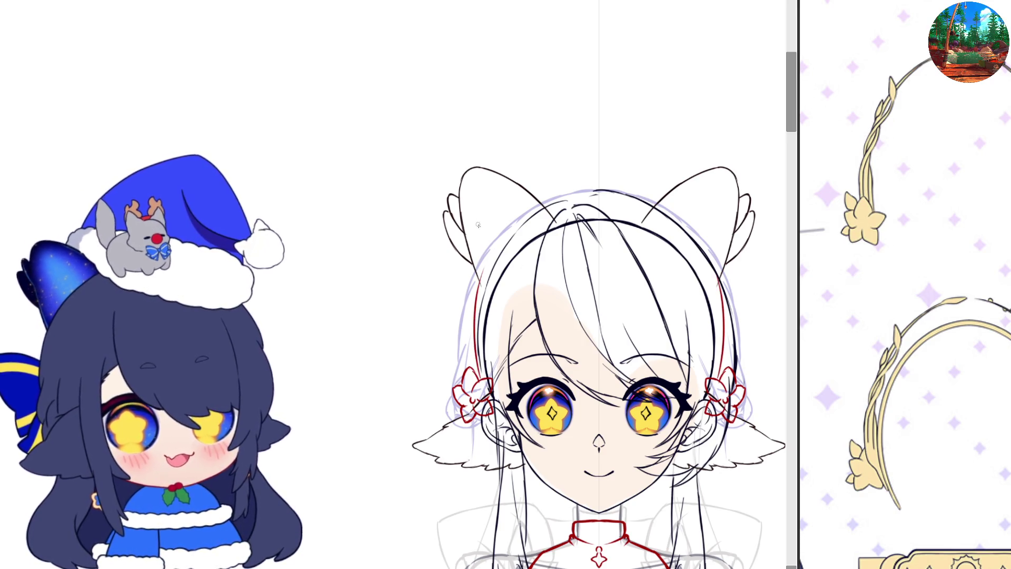
pyautogui.hotkey('ctrl', 'z')
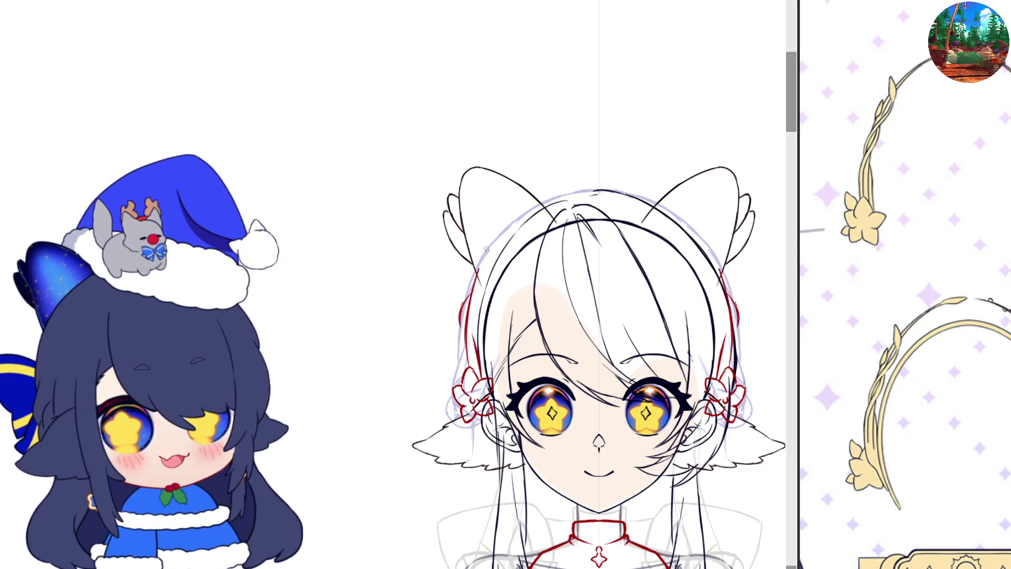
# - Draw the mirrored red headband arc over the head, smooth its top, and erase an extra stretch
pyautogui.moveTo(481, 261); pyautogui.dragTo(559, 175)
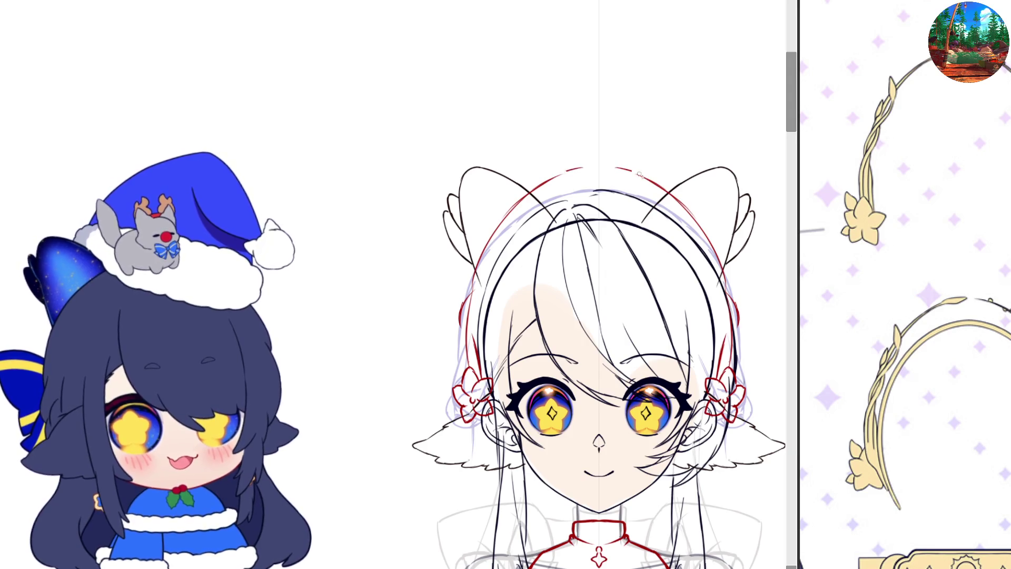
pyautogui.moveTo(616, 168); pyautogui.dragTo(706, 221)
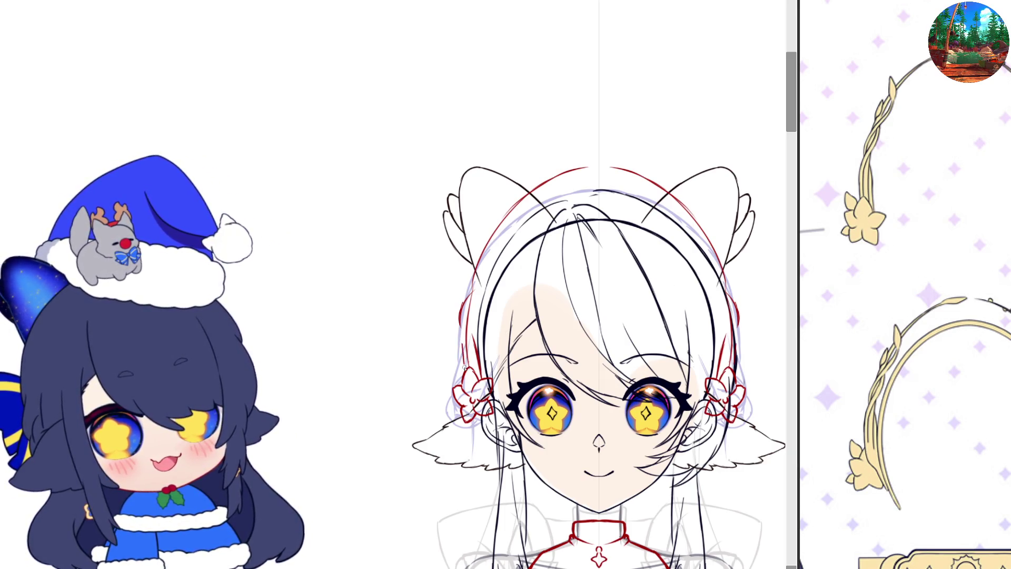
pyautogui.moveTo(469, 275); pyautogui.dragTo(465, 289)
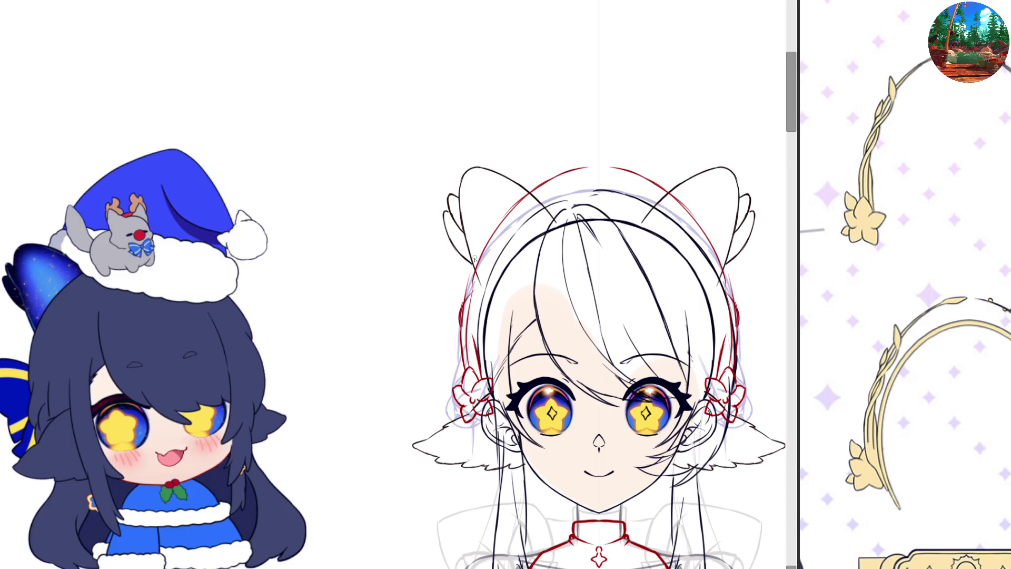
pyautogui.hscroll(5, 469, 285)
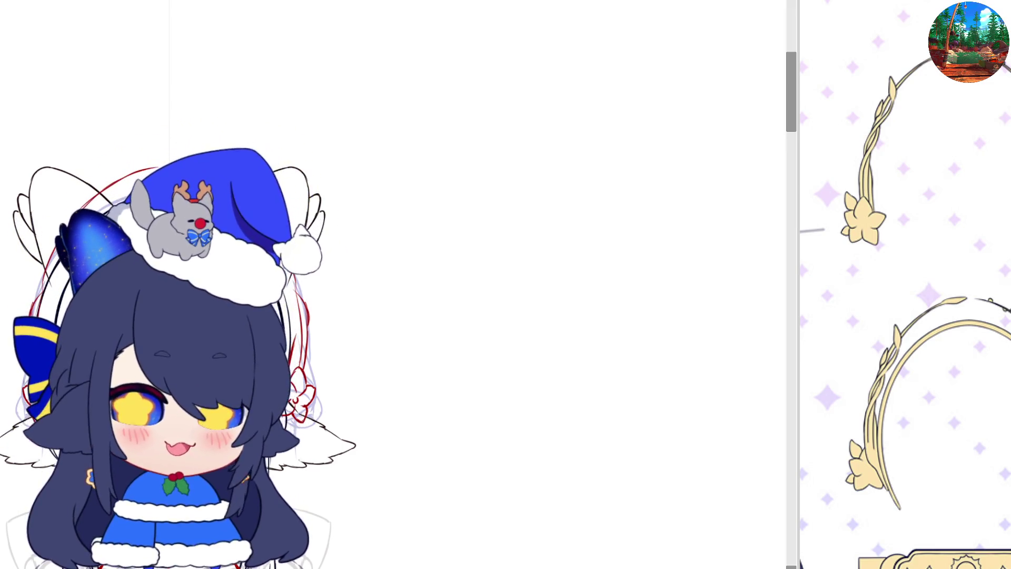
# - Zoom in and out on the face to inspect the red headband against the flowers
pyautogui.scroll(-2, 593, 181)
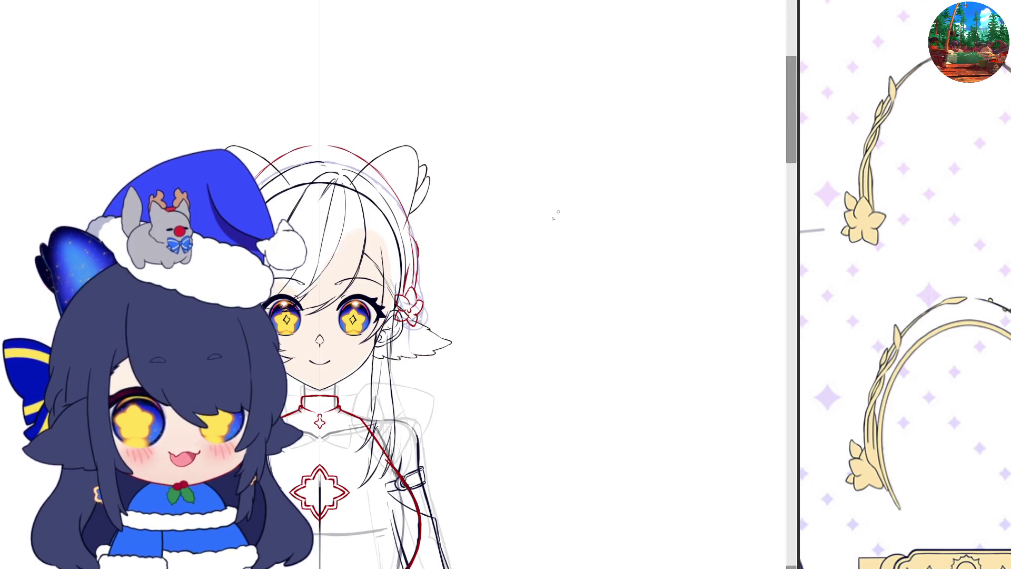
pyautogui.scroll(2, 185, 252)
pyautogui.scroll(-1, 698, 305)
pyautogui.scroll(2, 344, 174)
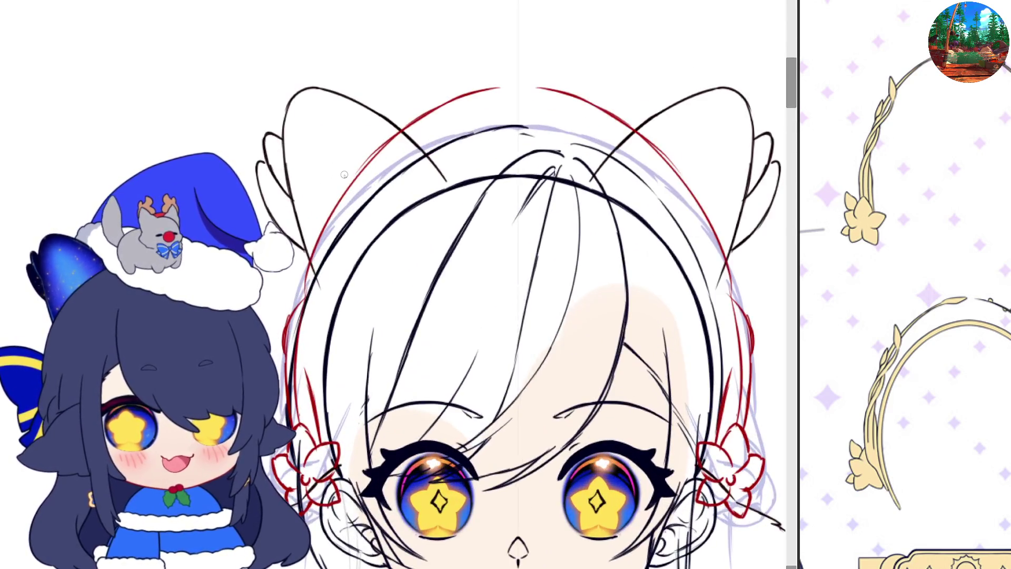
pyautogui.scroll(-1, 534, 262)
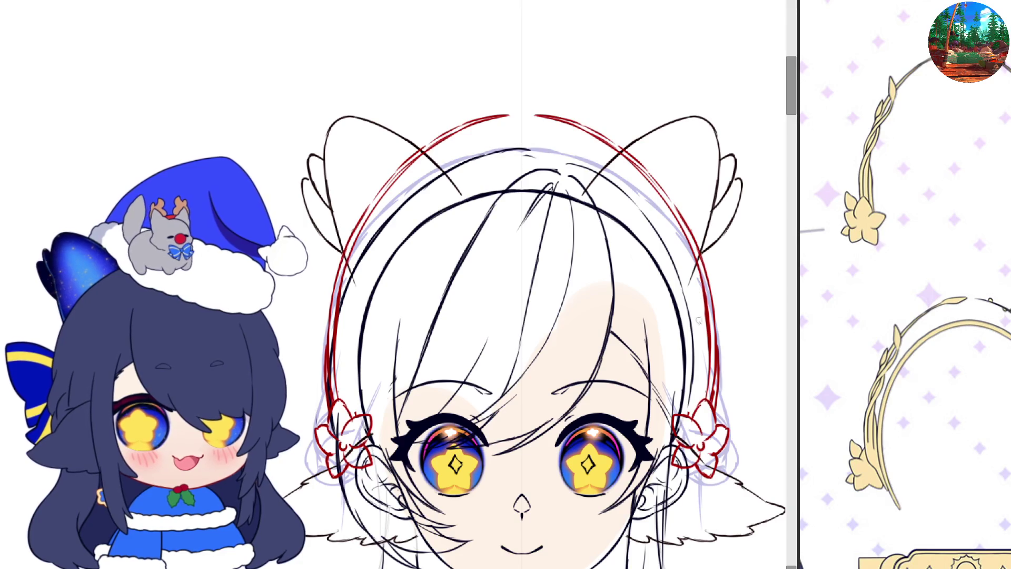
# - Draw mirrored braided strands and curls on the red headband, then zoom out to the whole sketch
pyautogui.moveTo(704, 349); pyautogui.dragTo(701, 354)
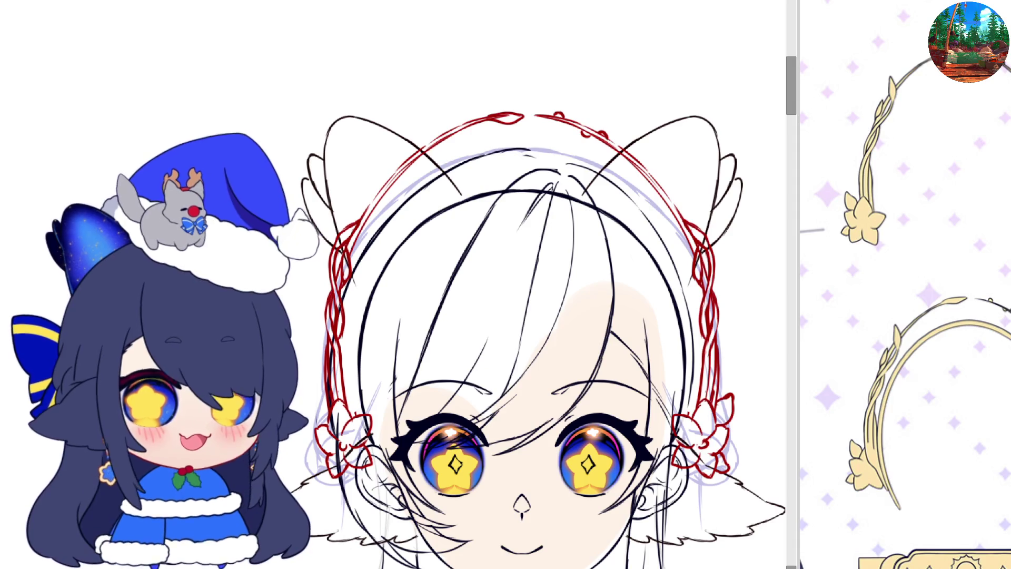
pyautogui.hotkey('ctrl', '-')
pyautogui.hotkey('ctrl', '-')
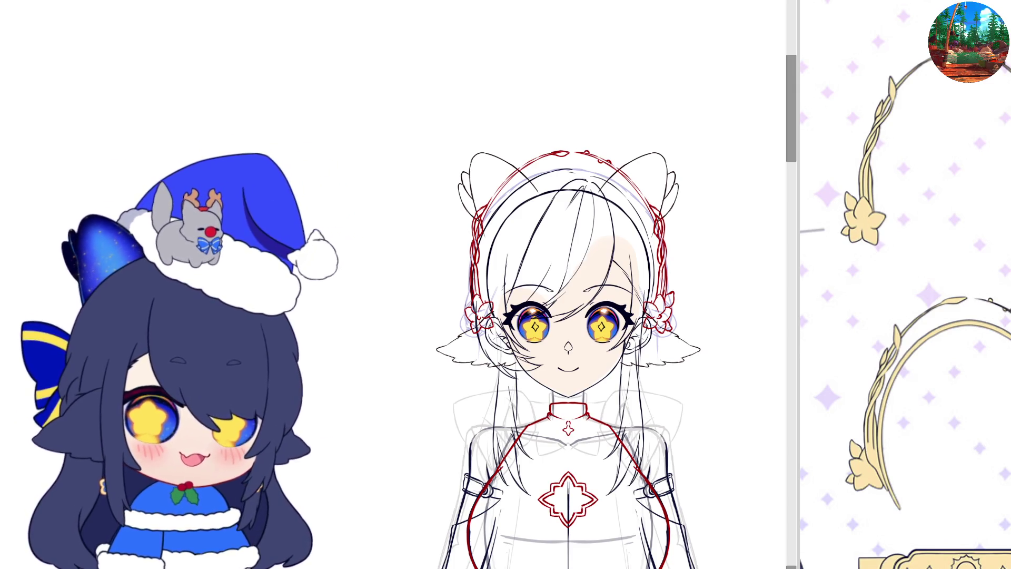
# - Select the left red flower ornament and transform it to sit where the headband ends by the ear
pyautogui.hotkey('ctrl', '+')
pyautogui.hotkey('ctrl', '+')
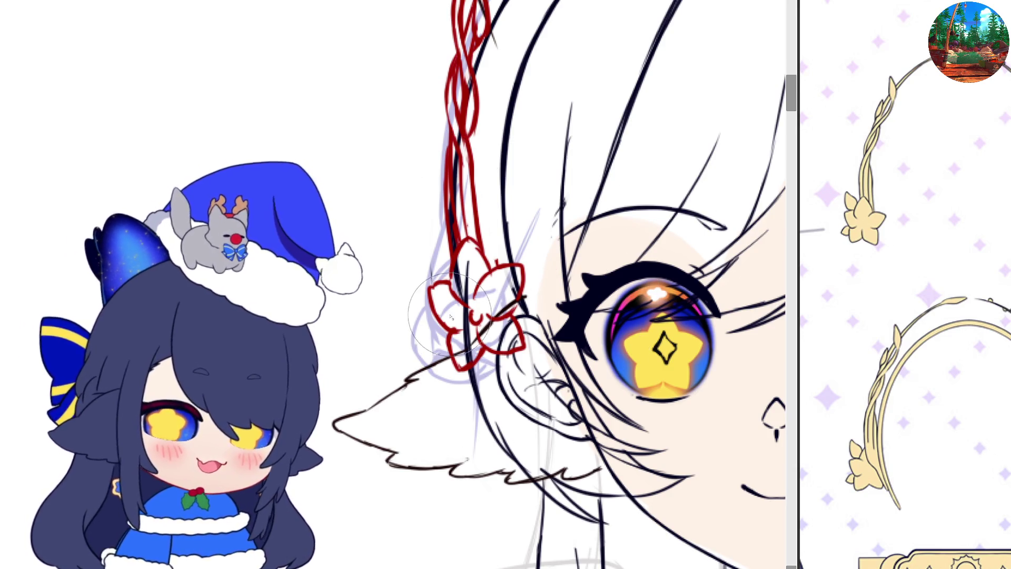
pyautogui.scroll(1, 456, 323)
pyautogui.moveTo(456, 322); pyautogui.dragTo(473, 372)
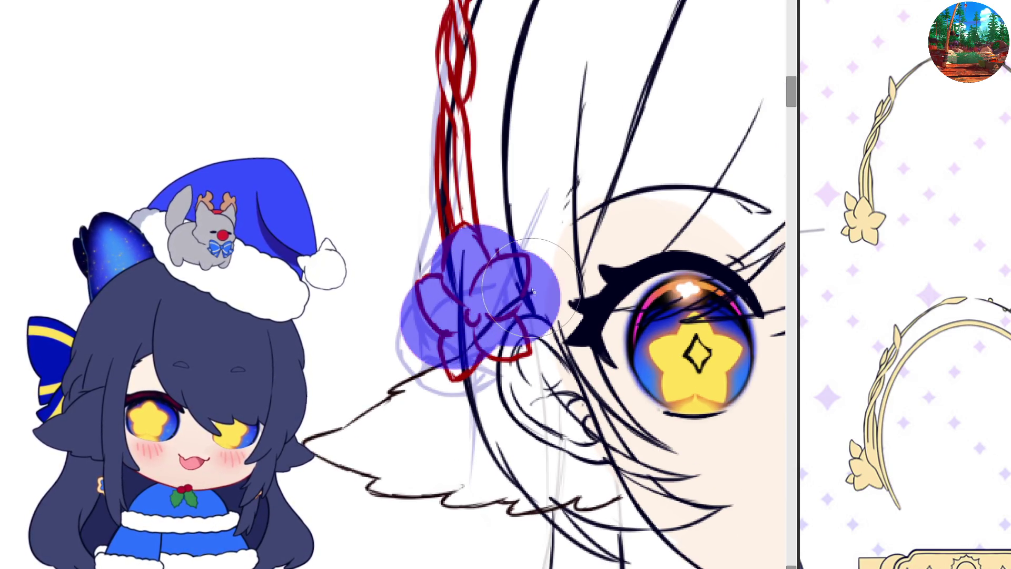
pyautogui.hotkey('ctrl', 't')
pyautogui.moveTo(485, 311)
pyautogui.mouseDown()
pyautogui.moveTo(485, 297)
pyautogui.moveTo(484, 307)
pyautogui.moveTo(460, 289)
pyautogui.moveTo(464, 301)
pyautogui.mouseUp()
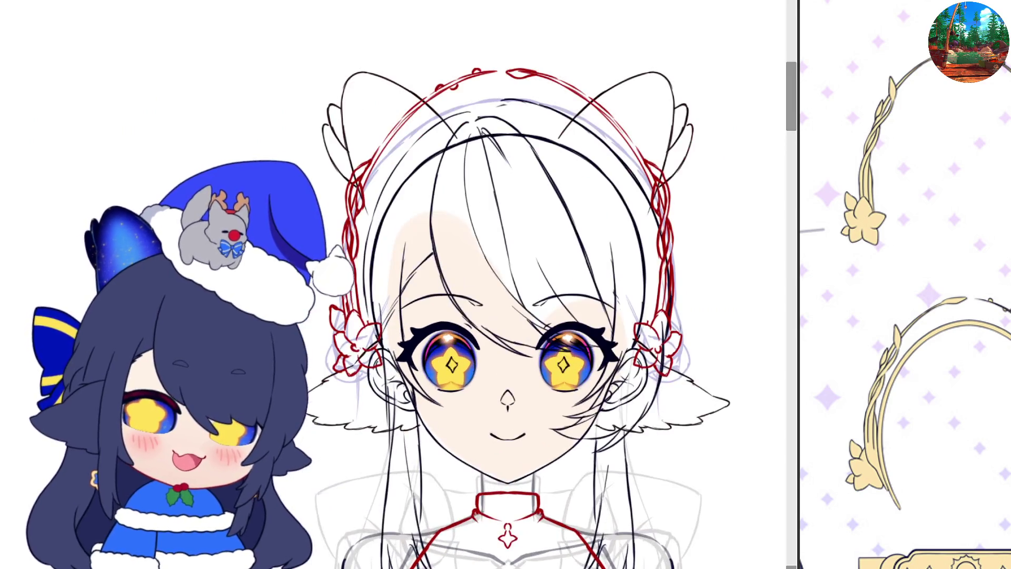
pyautogui.scroll(-3, 926, 204)
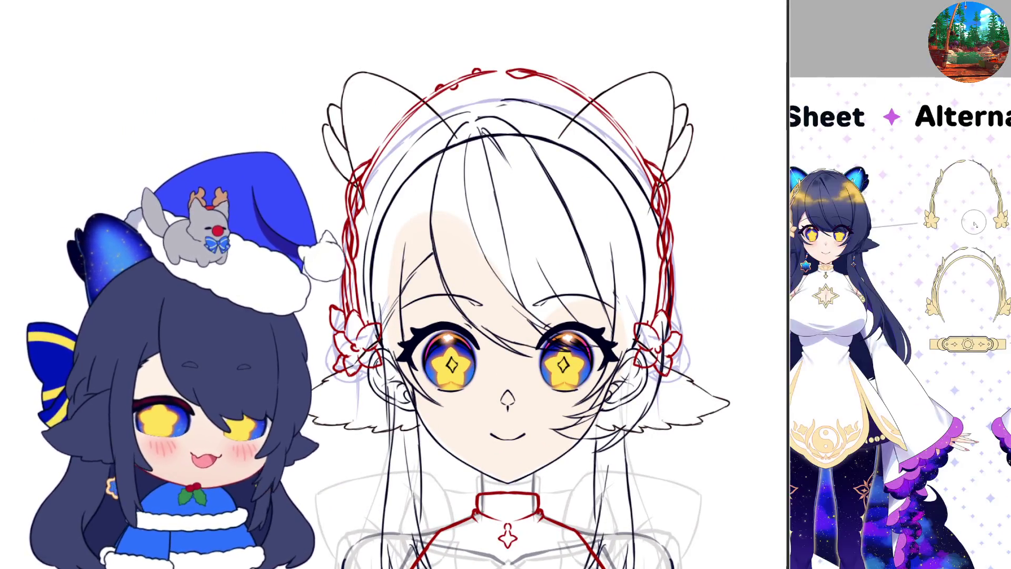
# - Zoom the reference view onto the character's face and upper body, cancelling a stray transform
pyautogui.scroll(2, 798, 227)
pyautogui.scroll(2, 828, 224)
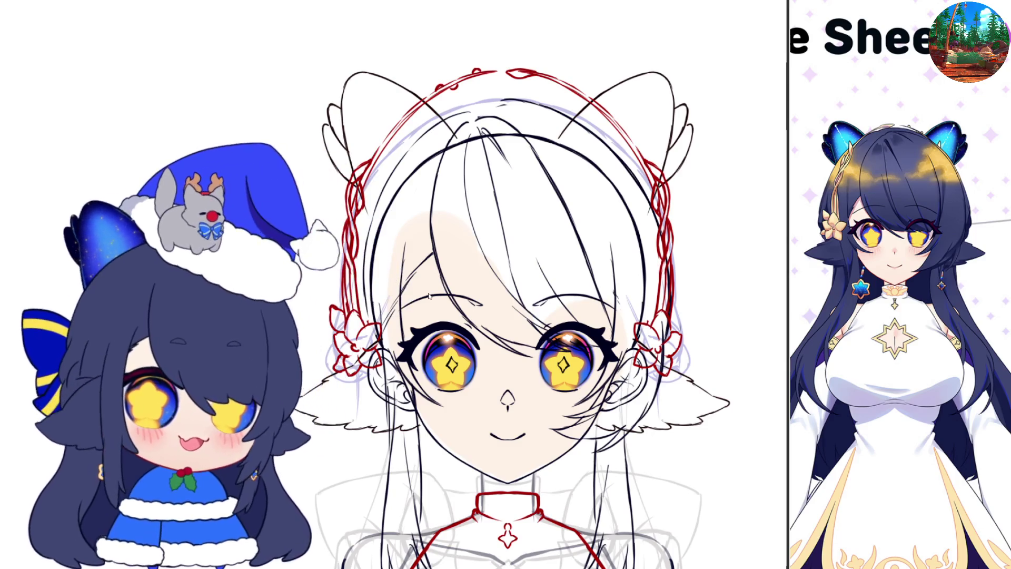
pyautogui.scroll(-1, 668, 312)
pyautogui.hotkey('ctrl', 't')
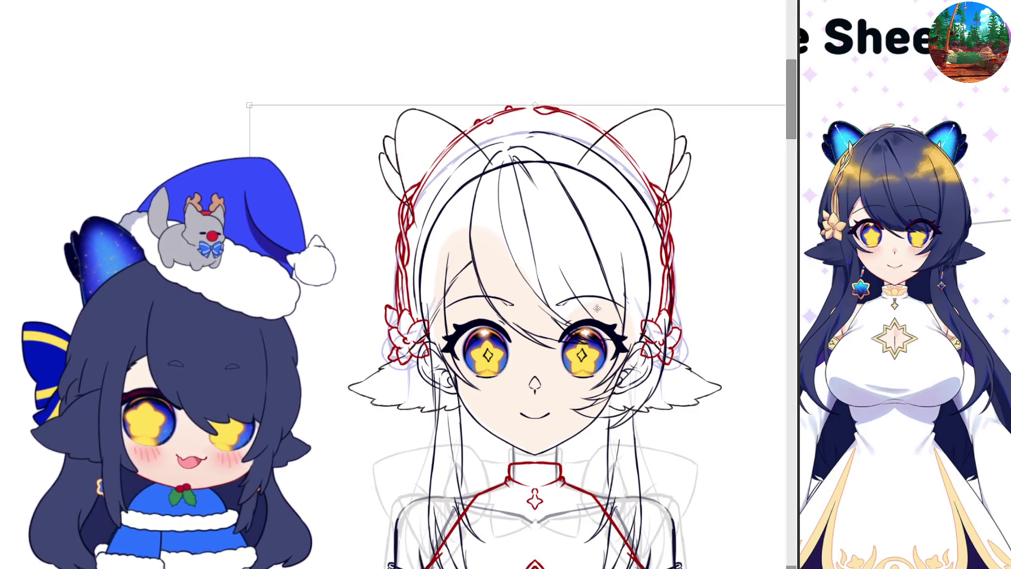
pyautogui.press('Escape')
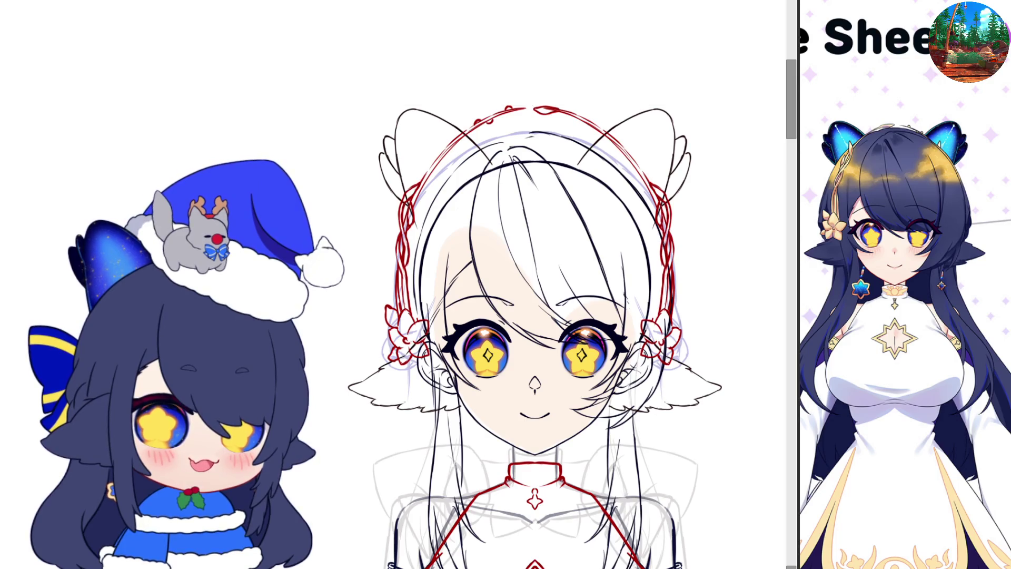
pyautogui.moveTo(334, 69); pyautogui.dragTo(718, 383)
pyautogui.hotkey('ctrl', 't')
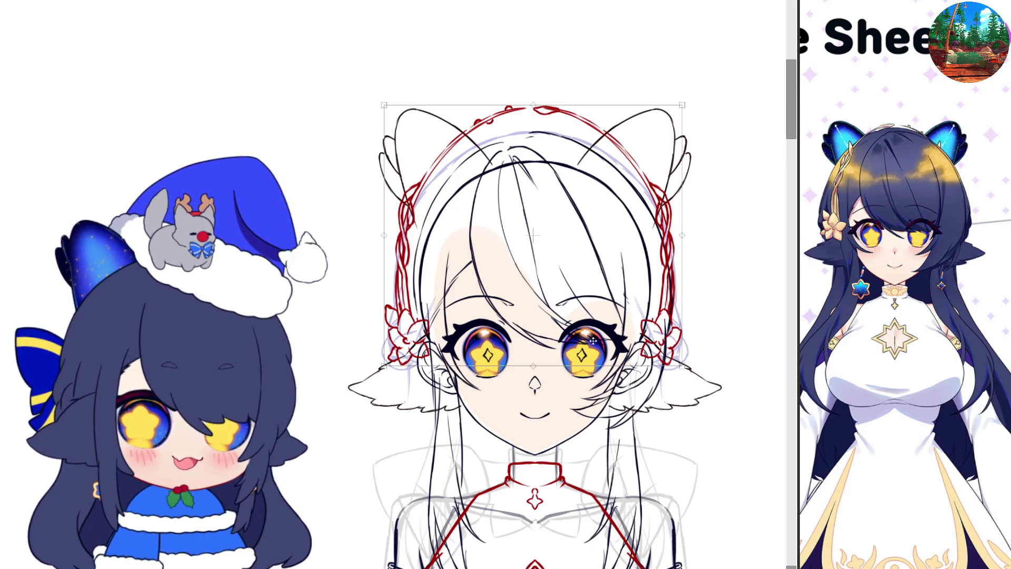
pyautogui.moveTo(376, 255); pyautogui.dragTo(392, 247)
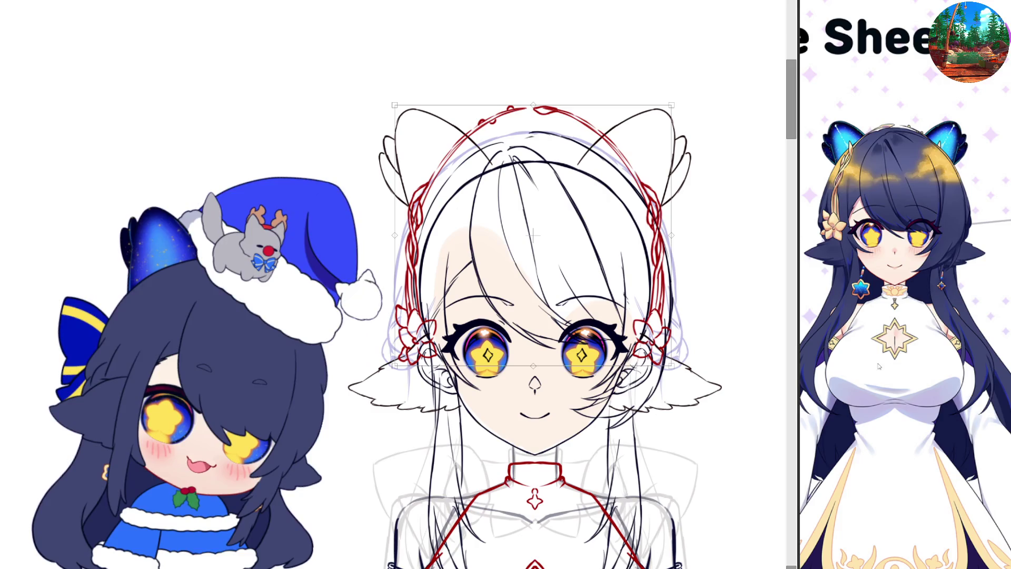
pyautogui.press('Escape')
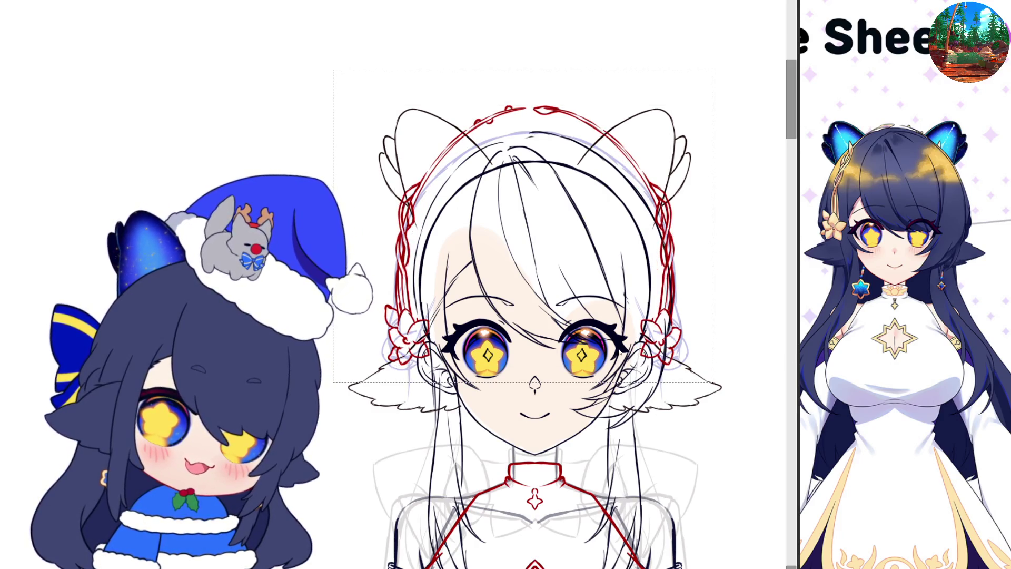
pyautogui.hotkey('ctrl', 'd')
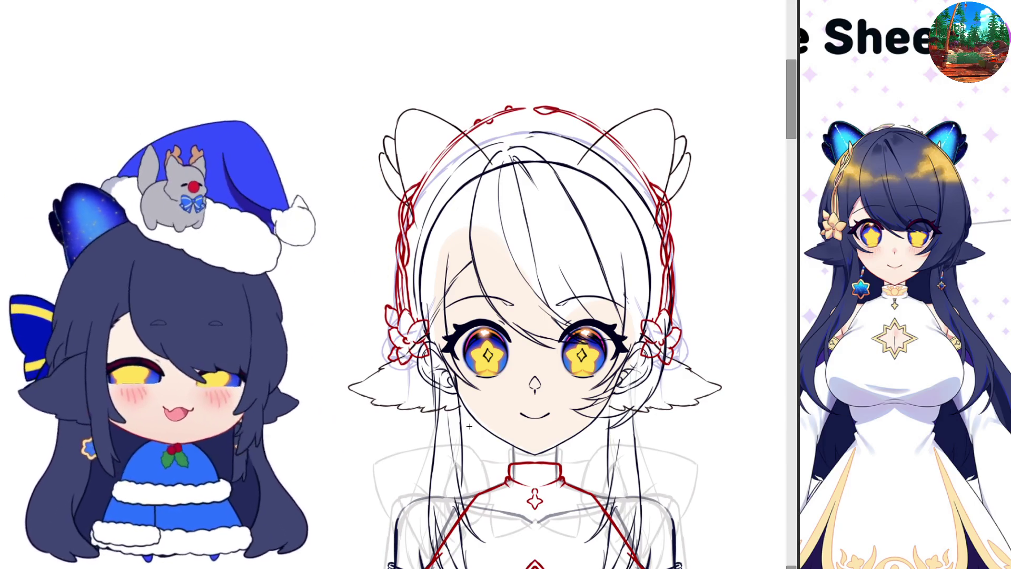
# - Zoom out to the full figure and remove the wide sleeve and red cuff ruffle lines
pyautogui.scroll(-1, 512, 312)
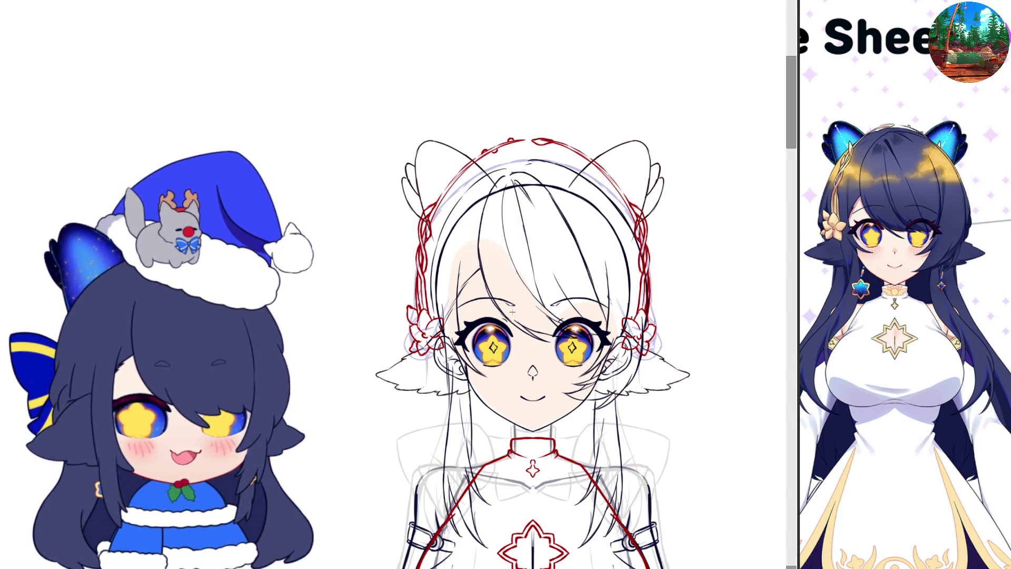
pyautogui.scroll(-1, 512, 312)
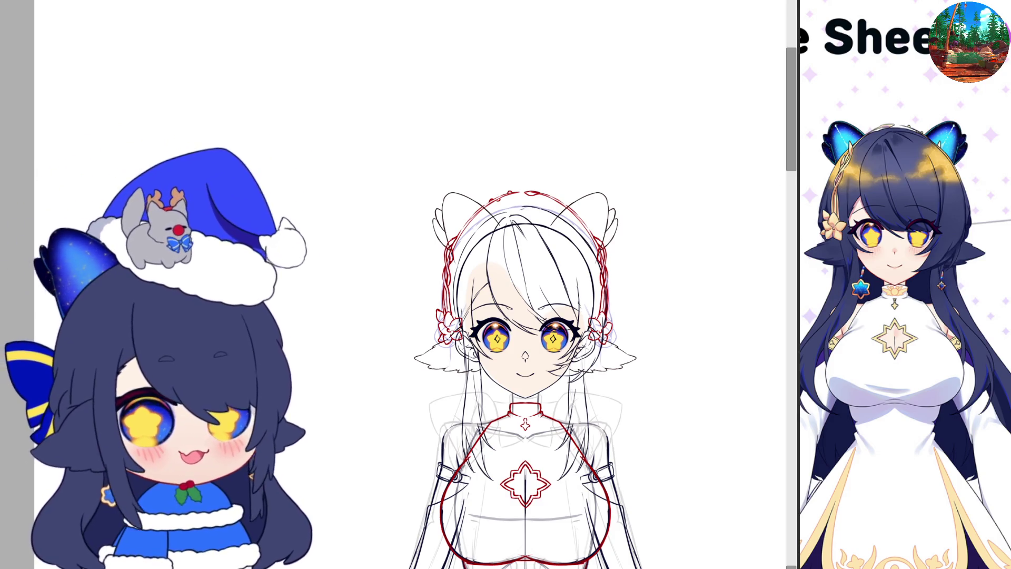
pyautogui.scroll(-2, 851, 260)
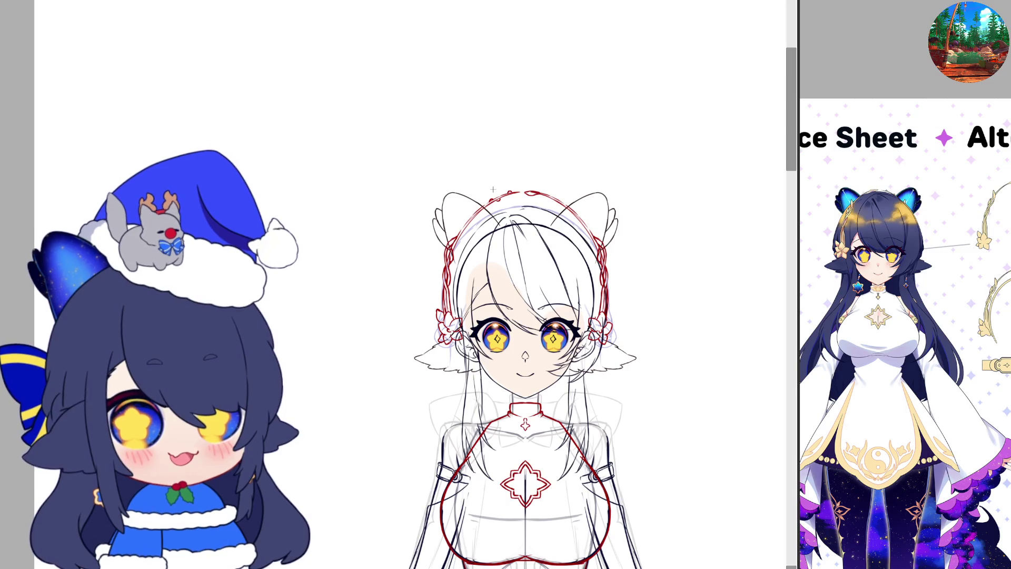
pyautogui.scroll(-1, 474, 274)
pyautogui.scroll(3, 459, 358)
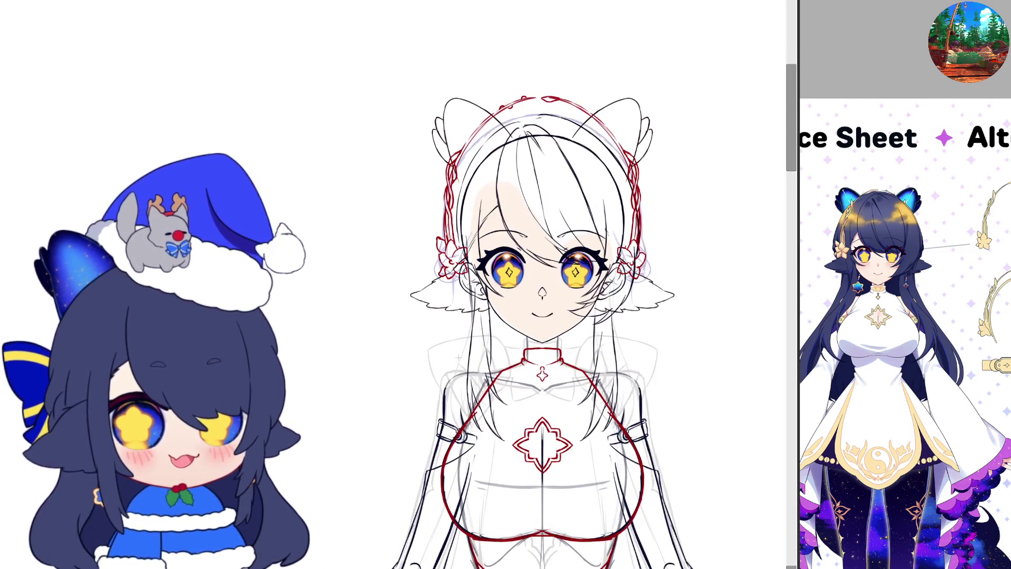
pyautogui.scroll(-2, 598, 393)
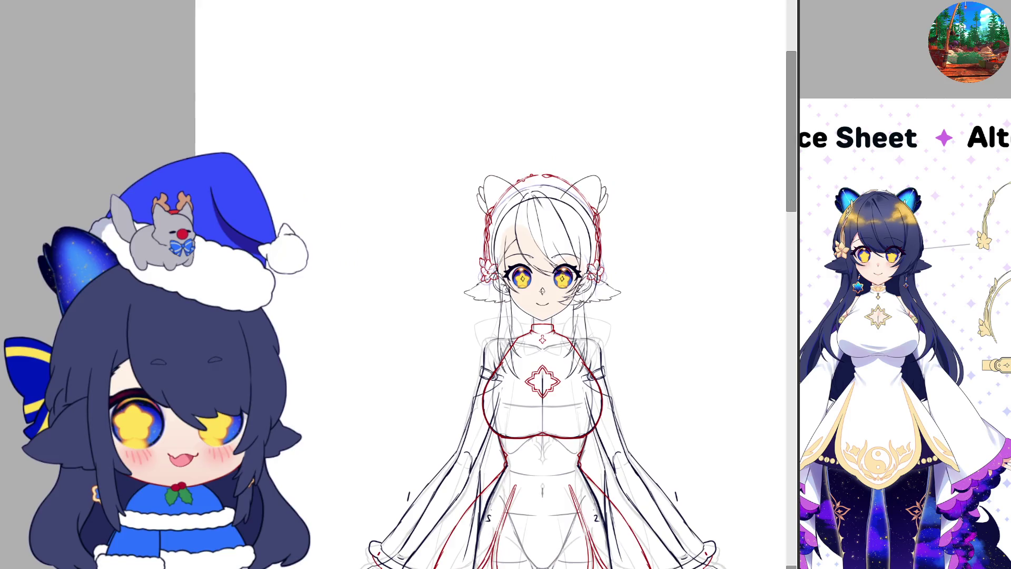
pyautogui.scroll(-2, 594, 288)
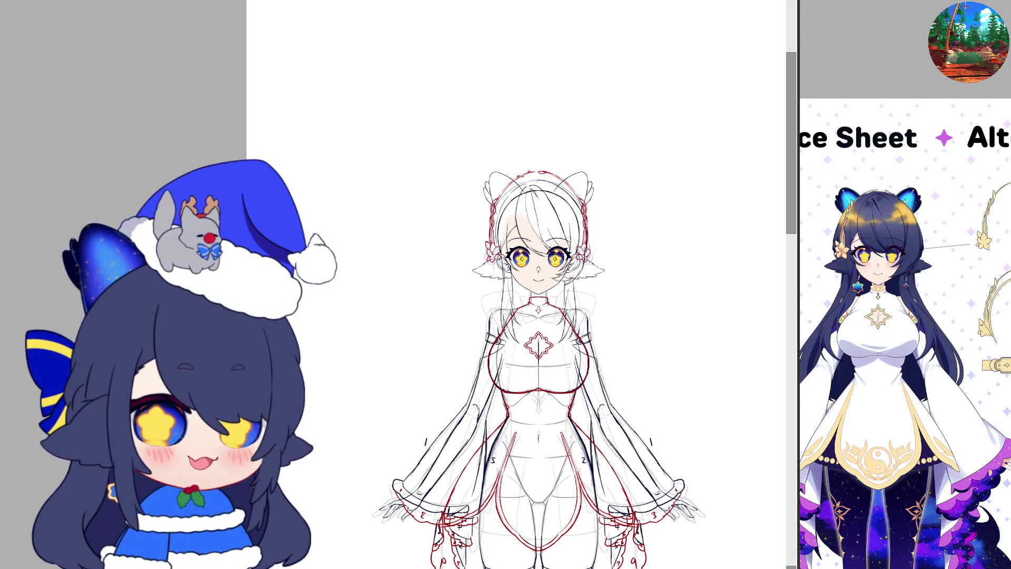
pyautogui.hotkey('ctrl', 'z')
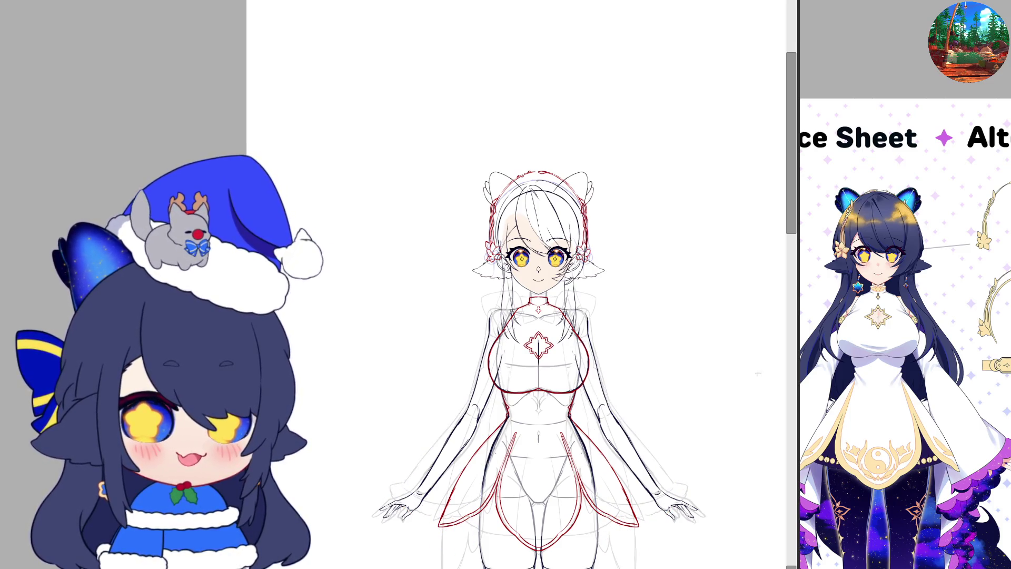
pyautogui.scroll(3, 427, 418)
pyautogui.scroll(-1, 482, 355)
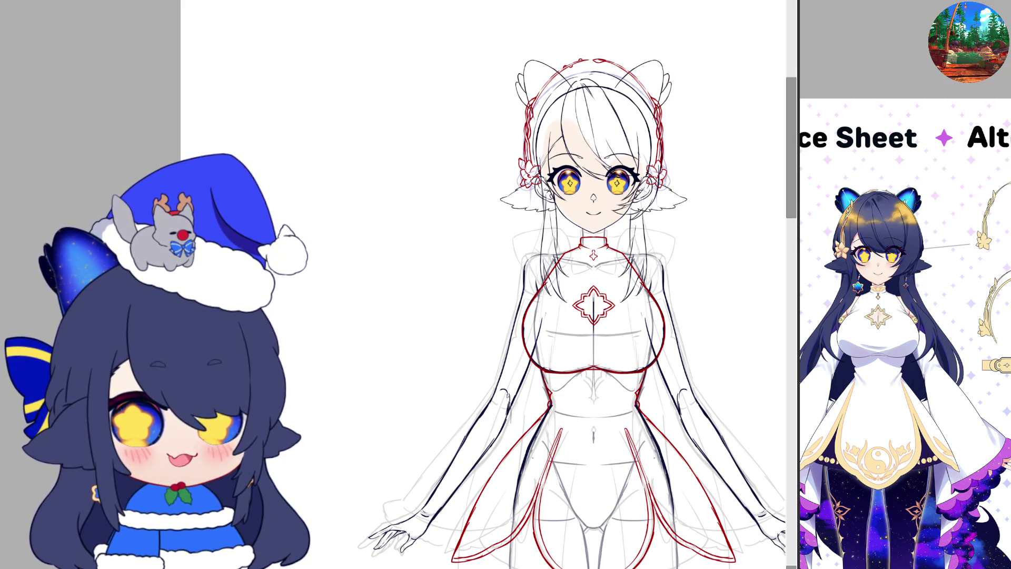
# - Rotate the left forearm upward, flip it horizontally, and tilt it so the hand waves beside the face
pyautogui.hotkey('ctrl', 't')
pyautogui.moveTo(527, 453)
pyautogui.mouseDown()
pyautogui.moveTo(445, 488)
pyautogui.moveTo(514, 322)
pyautogui.mouseUp()
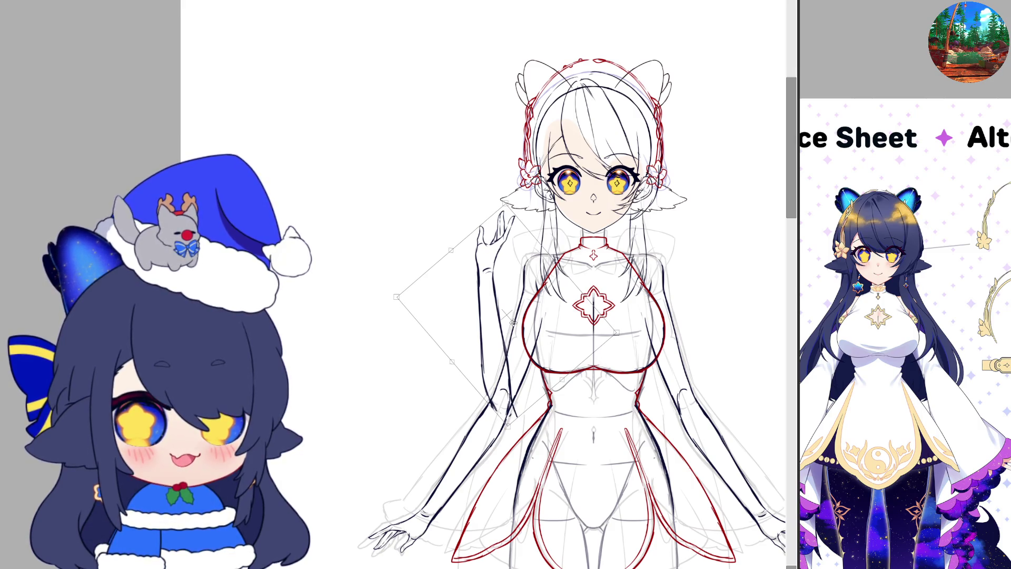
pyautogui.moveTo(514, 322); pyautogui.dragTo(515, 323)
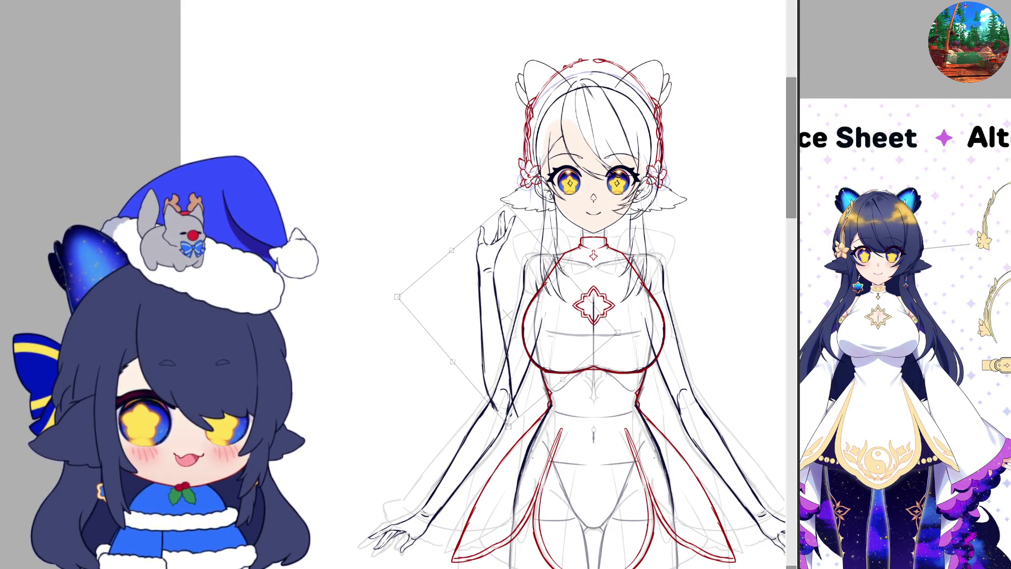
pyautogui.press('h')
pyautogui.moveTo(506, 318); pyautogui.dragTo(487, 323)
pyautogui.press('Return')
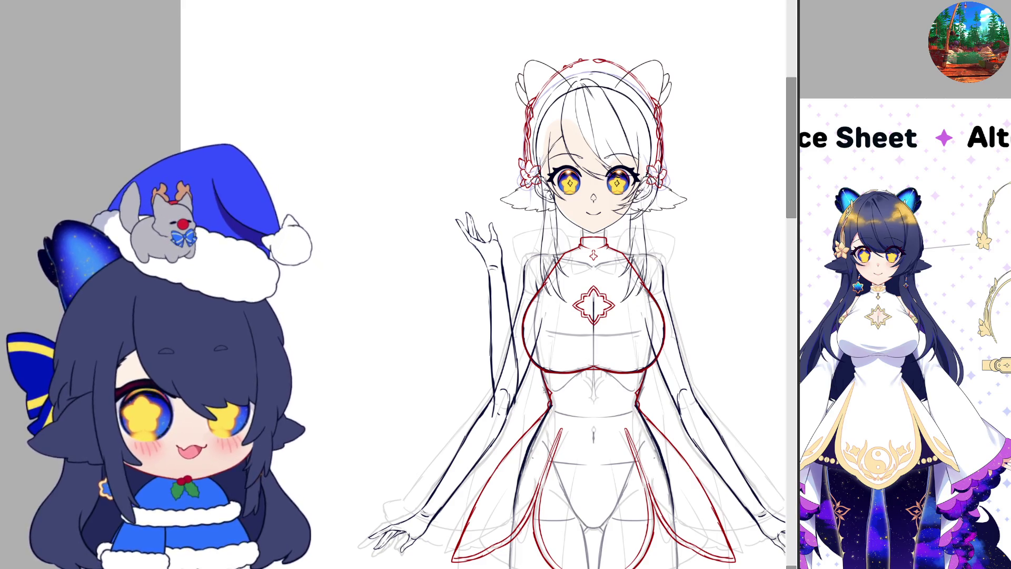
pyautogui.scroll(2, 473, 407)
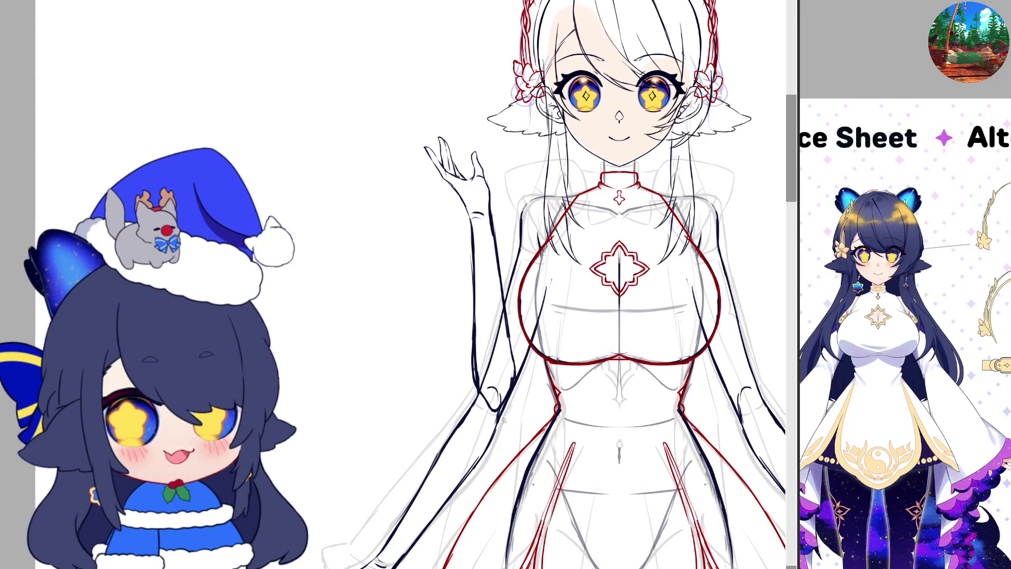
# - Erase the raised hand's old dark outline, then mirror the canvas view to check proportions
pyautogui.scroll(-1, 504, 419)
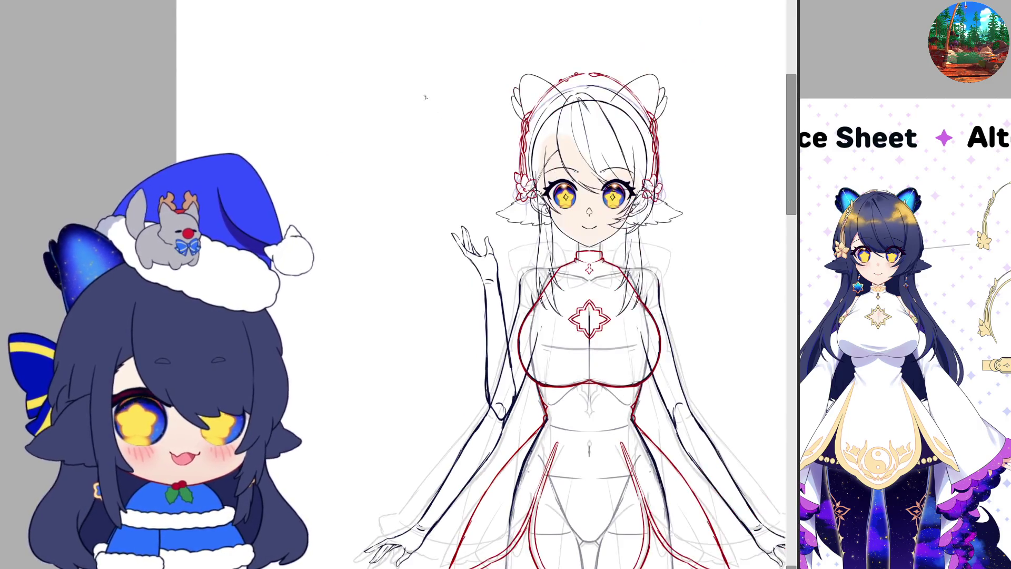
pyautogui.scroll(2, 460, 327)
pyautogui.scroll(-1, 459, 327)
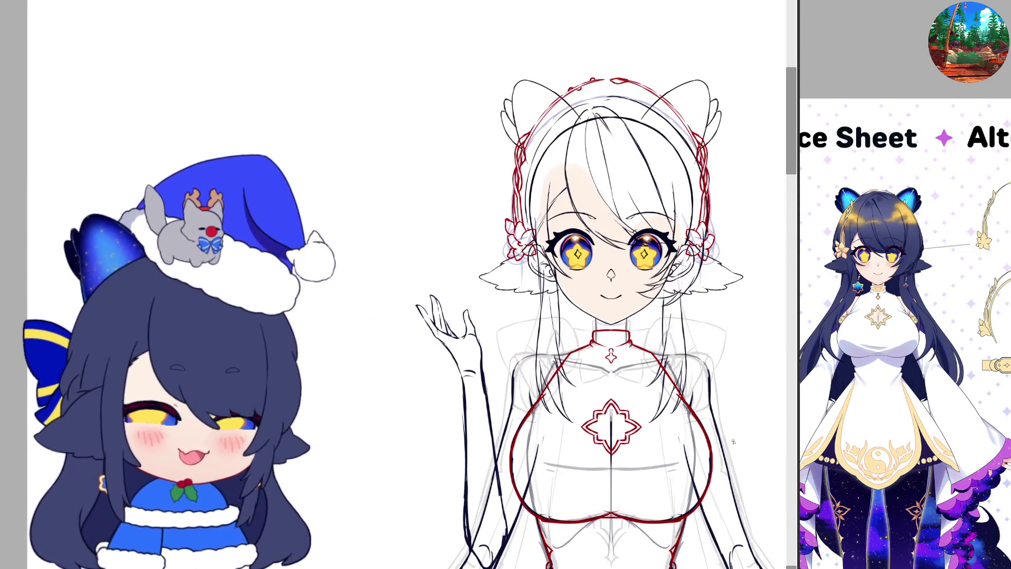
pyautogui.scroll(-1, 460, 328)
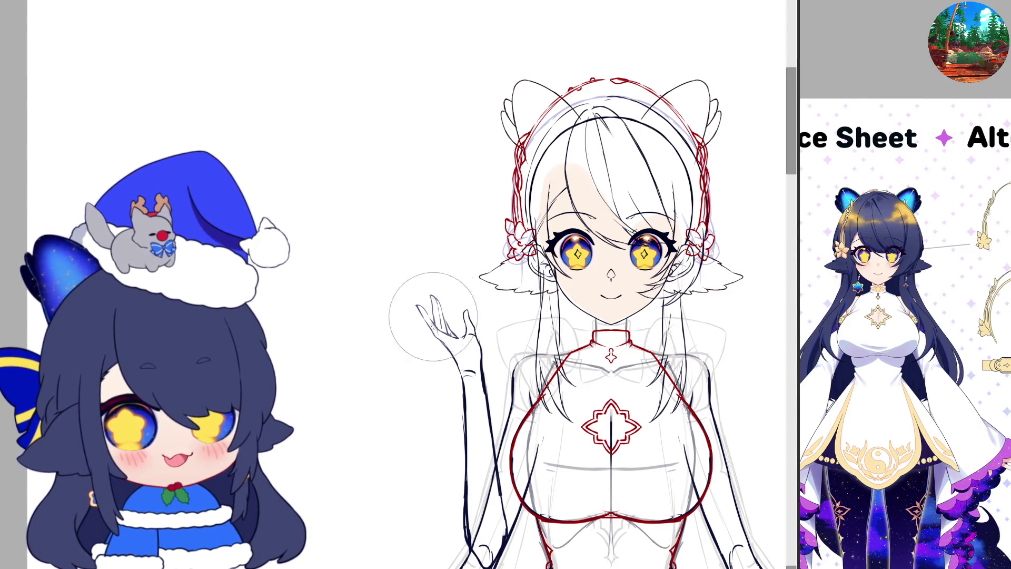
pyautogui.moveTo(442, 319); pyautogui.dragTo(489, 353)
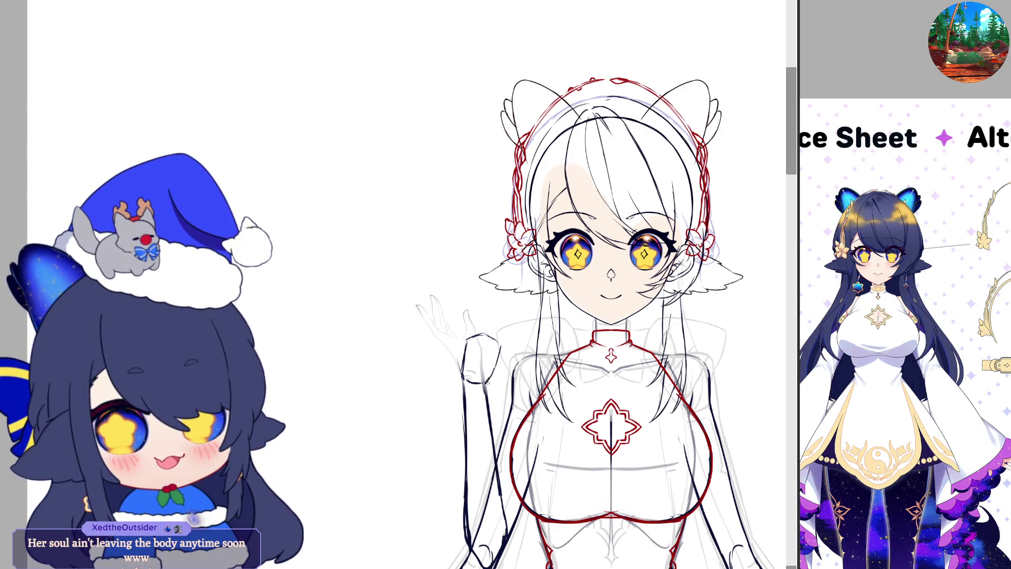
pyautogui.press('h')
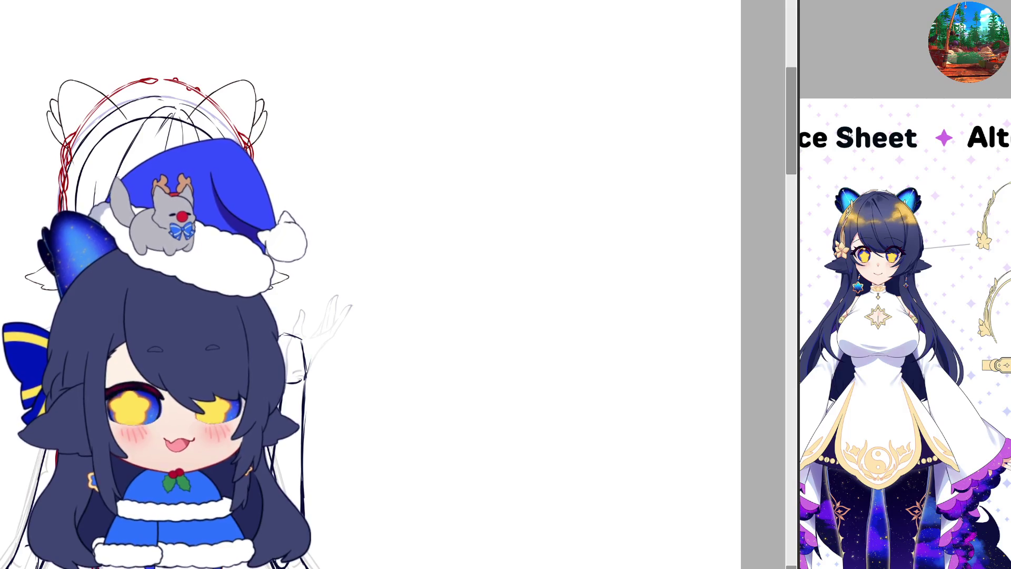
pyautogui.scroll(3, 354, 392)
# - Erase the stray red strokes around the shoulder
pyautogui.scroll(3, 354, 393)
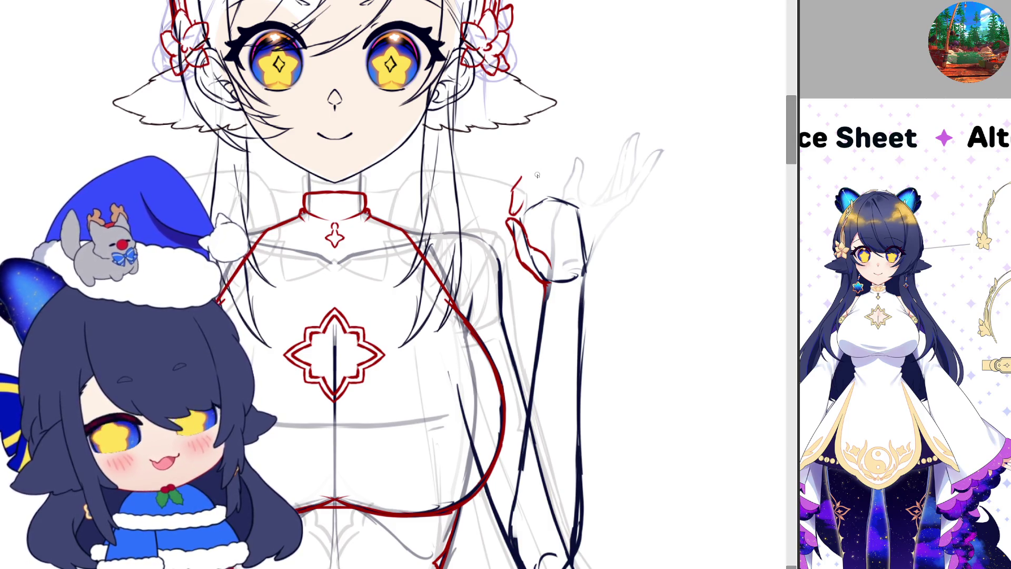
pyautogui.moveTo(514, 203); pyautogui.dragTo(517, 232)
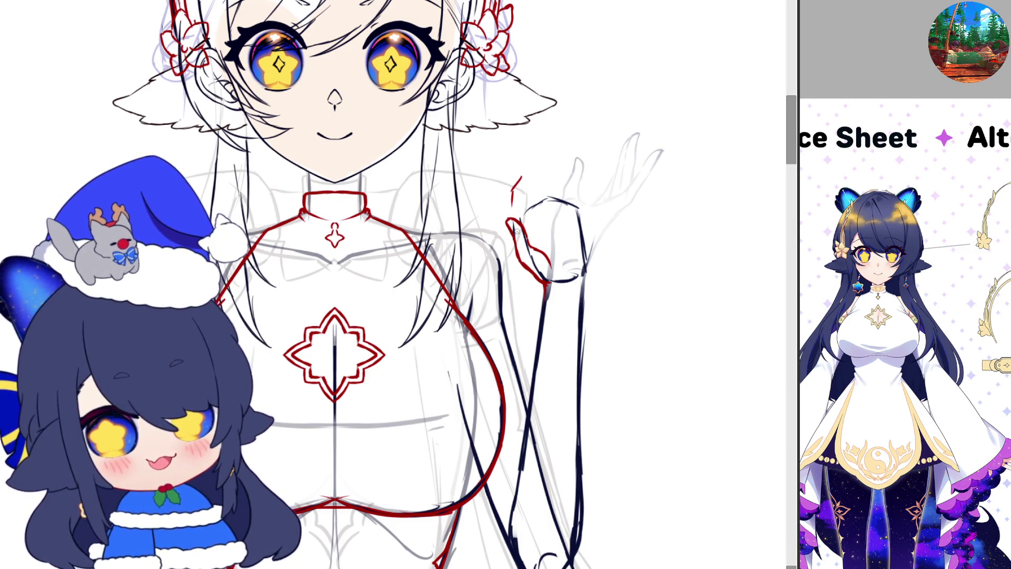
pyautogui.moveTo(520, 177); pyautogui.dragTo(512, 191)
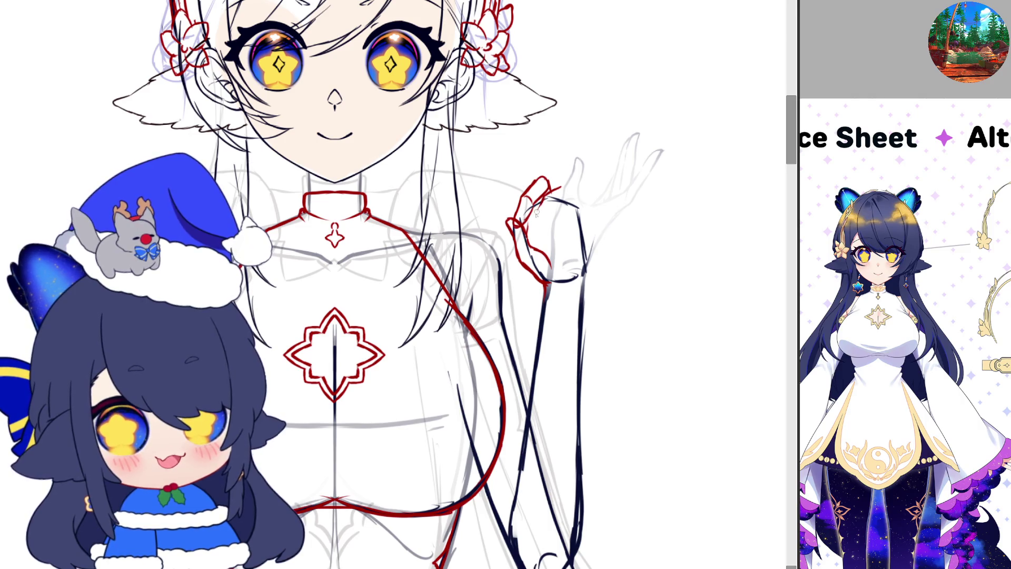
# - Sketch the new hand's red outline, edges and top loop, then unmirror the canvas
pyautogui.moveTo(548, 241); pyautogui.dragTo(565, 227)
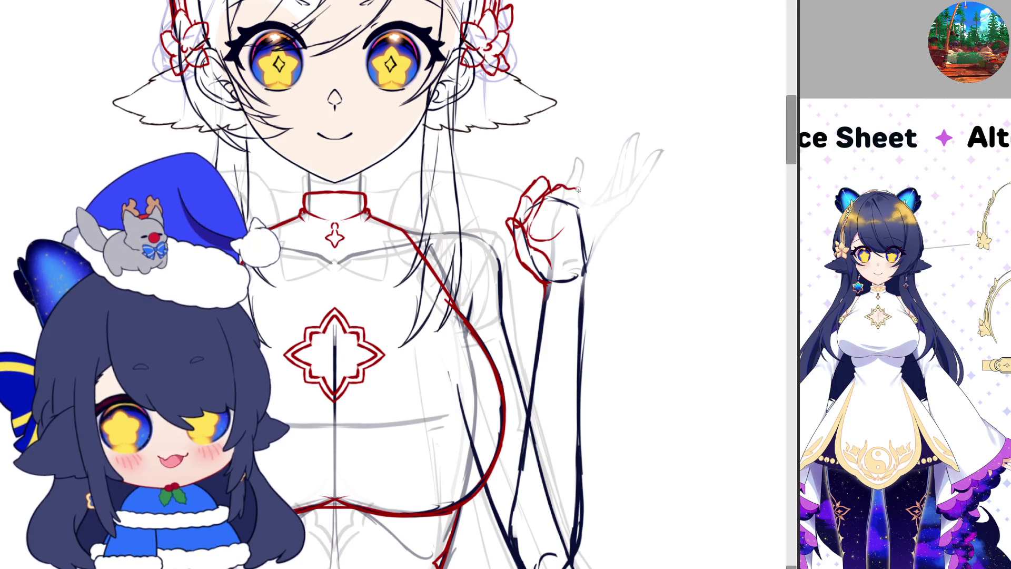
pyautogui.moveTo(579, 191); pyautogui.dragTo(583, 203)
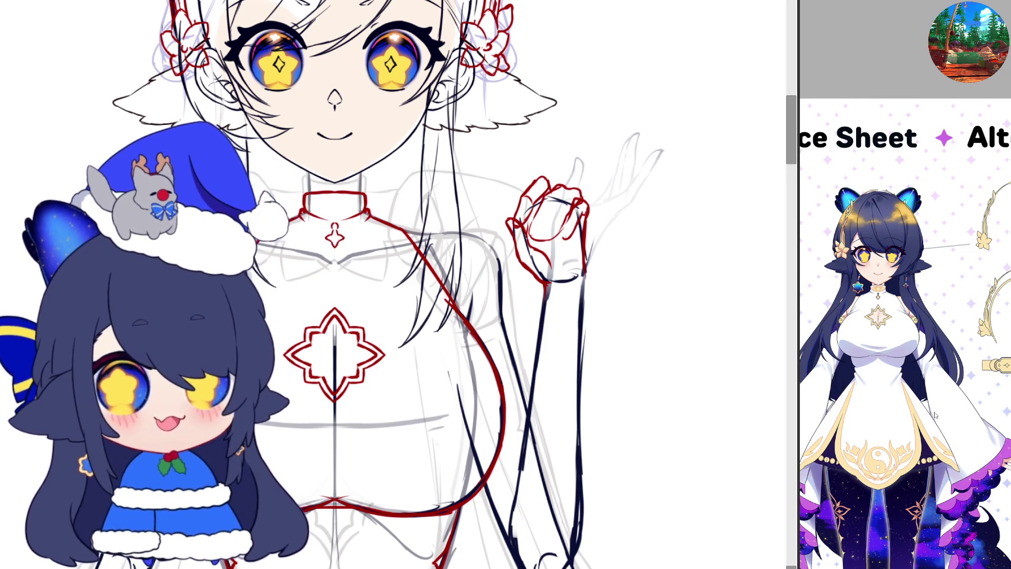
pyautogui.moveTo(528, 160); pyautogui.dragTo(507, 241)
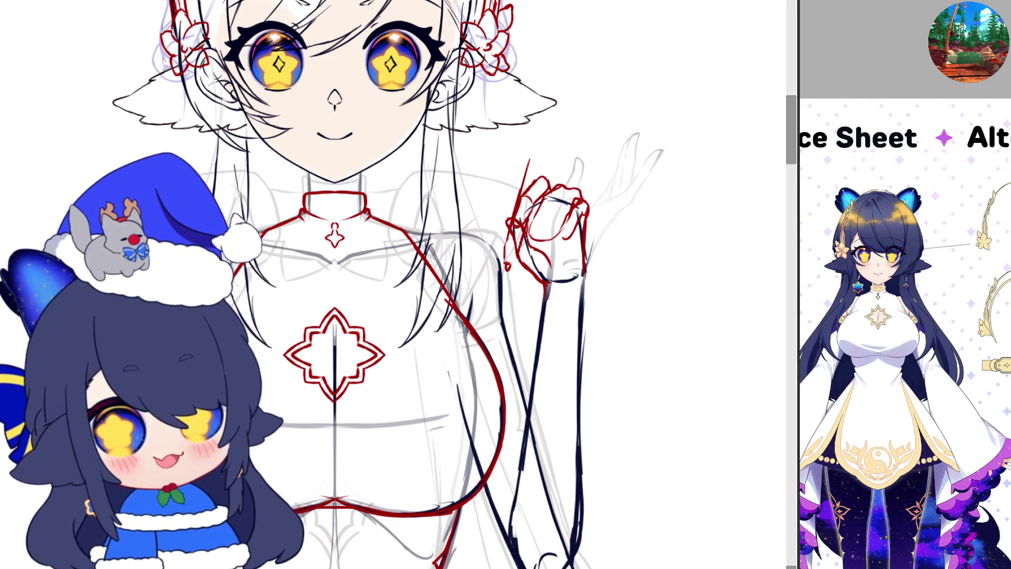
pyautogui.moveTo(529, 164)
pyautogui.mouseDown()
pyautogui.moveTo(537, 150)
pyautogui.moveTo(542, 167)
pyautogui.mouseUp()
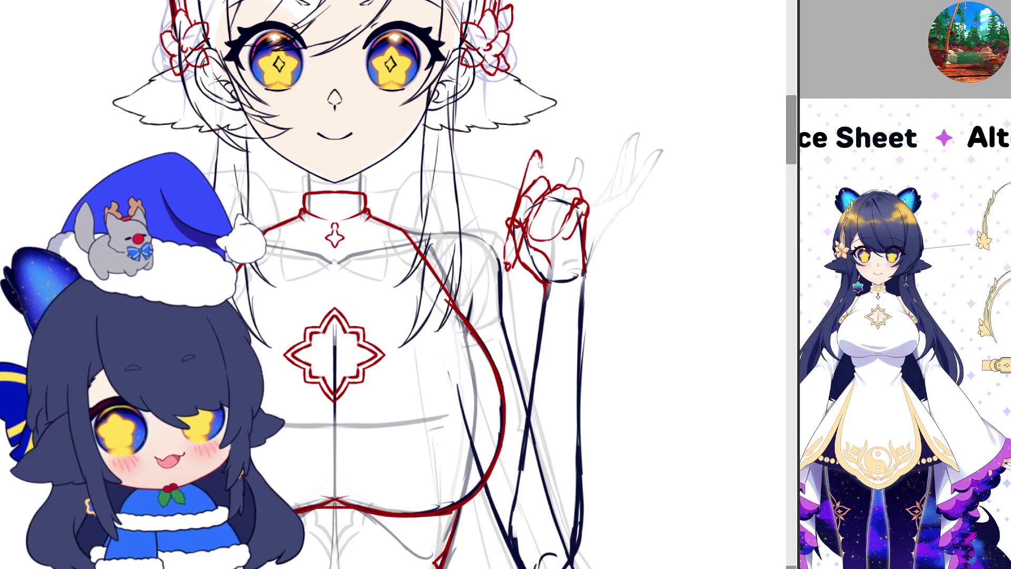
pyautogui.press('h')
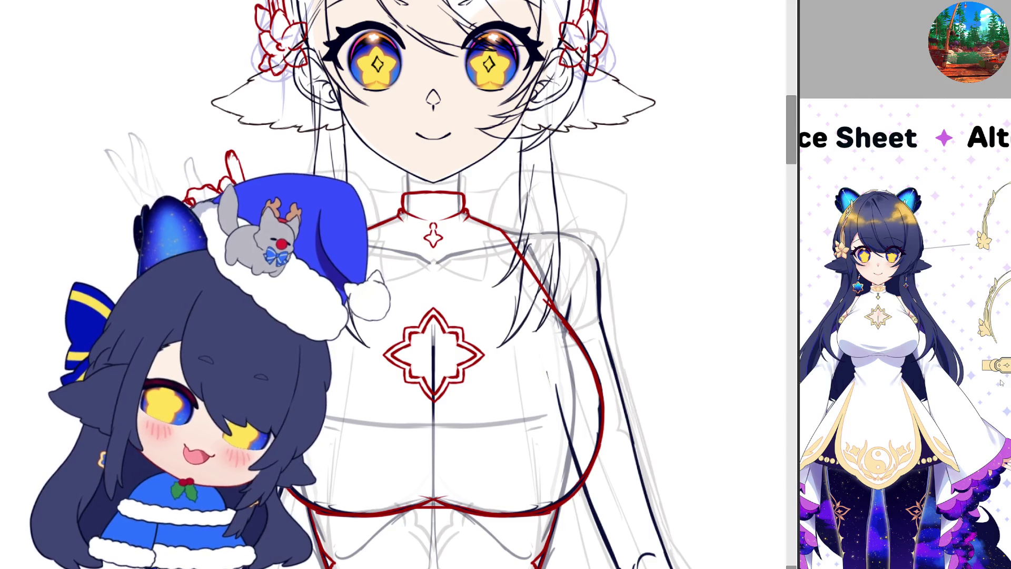
pyautogui.scroll(-5, 577, 333)
# - Fade the red hand sketch into a light guide and frame the raised hand in view
pyautogui.scroll(3, 471, 348)
pyautogui.scroll(1, 506, 311)
pyautogui.scroll(1, 545, 271)
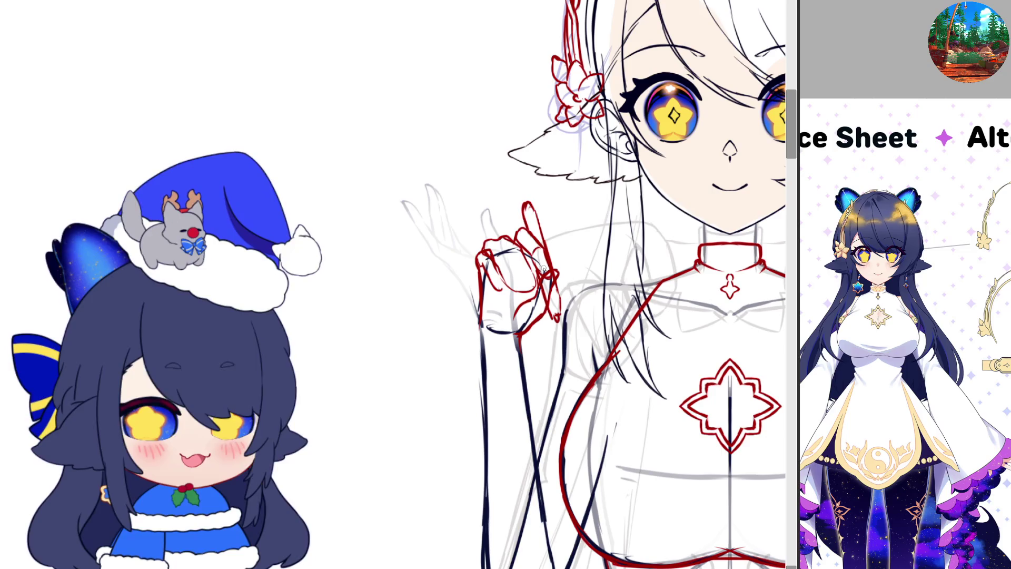
pyautogui.hotkey('ctrl', 'z')
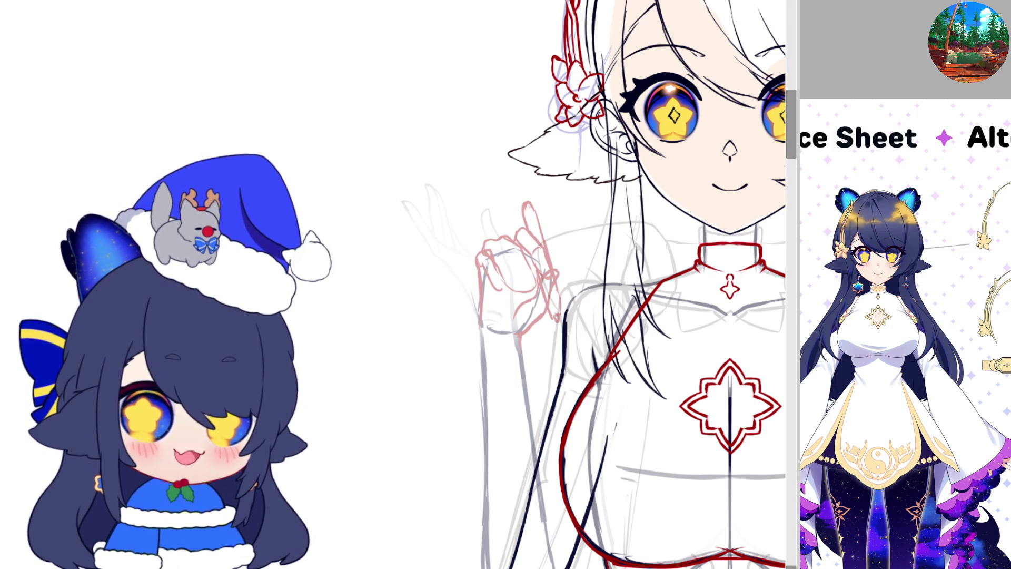
pyautogui.hscroll(10, 394, 285)
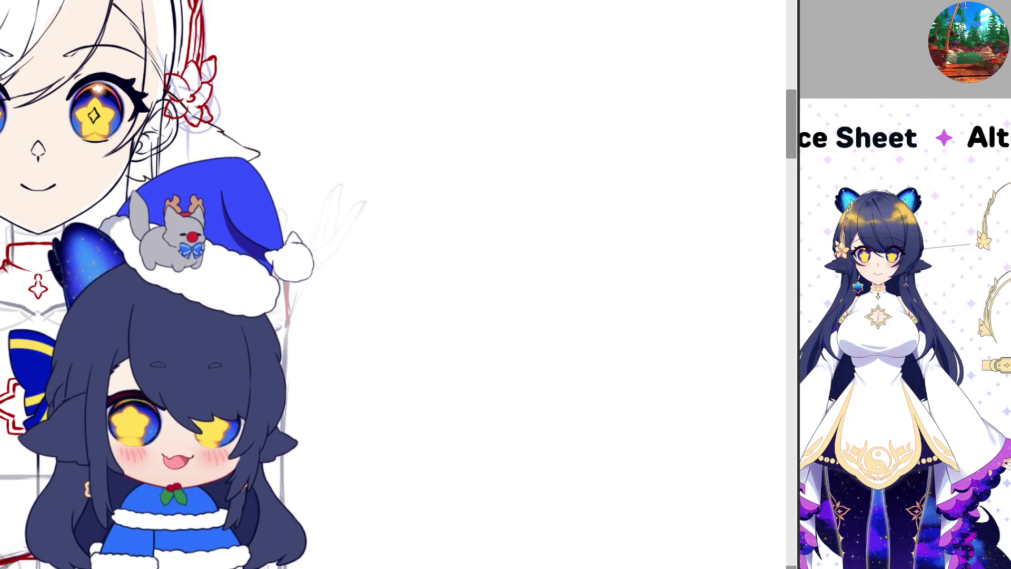
pyautogui.hscroll(-5, 600, 258)
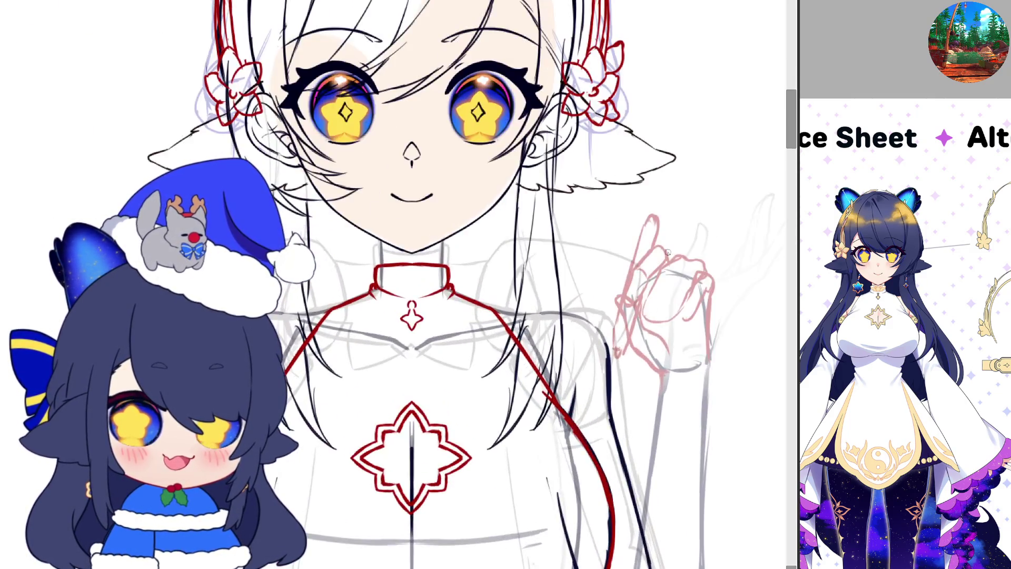
pyautogui.scroll(2, 600, 258)
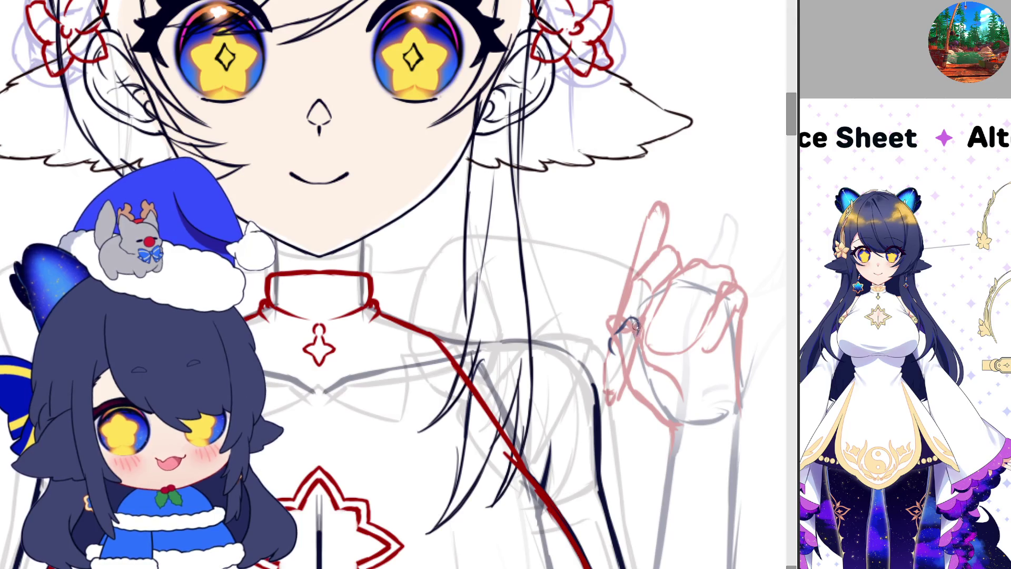
# - Ink the raised hand's dark curves and finger lines over the red guide
pyautogui.moveTo(638, 323); pyautogui.dragTo(612, 375)
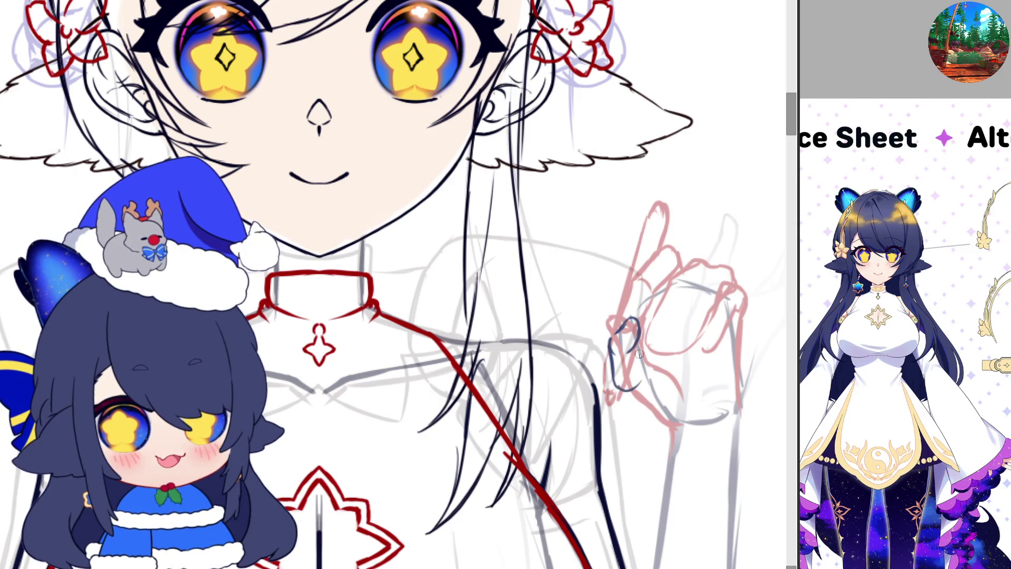
pyautogui.moveTo(633, 343); pyautogui.dragTo(646, 388)
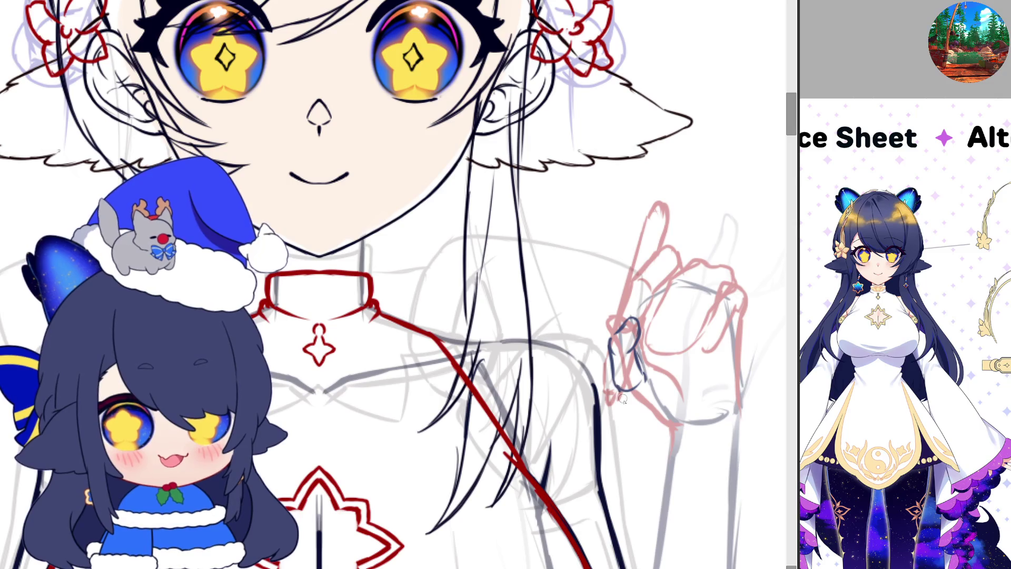
pyautogui.moveTo(630, 399); pyautogui.dragTo(645, 420)
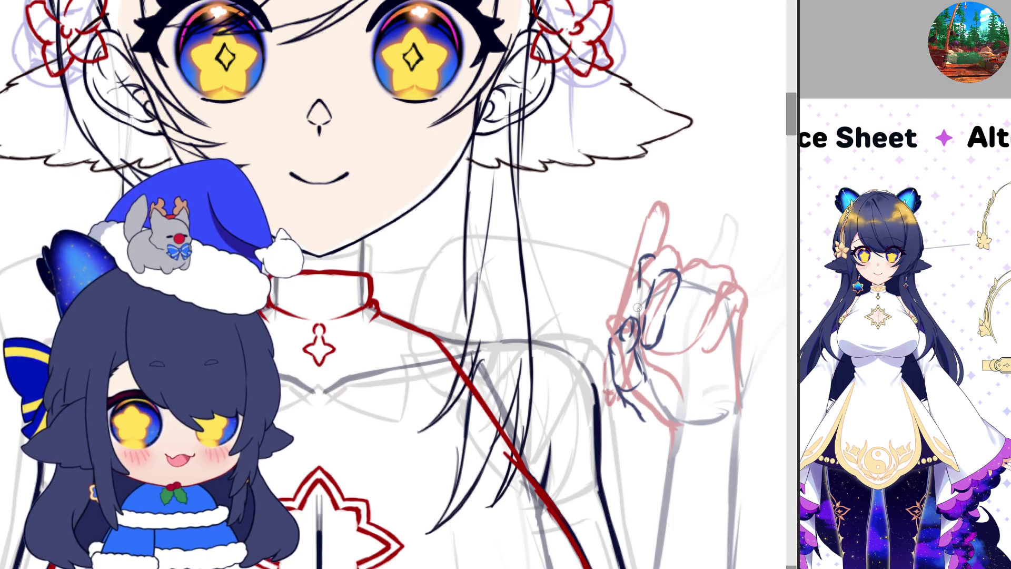
pyautogui.moveTo(642, 259); pyautogui.dragTo(659, 287)
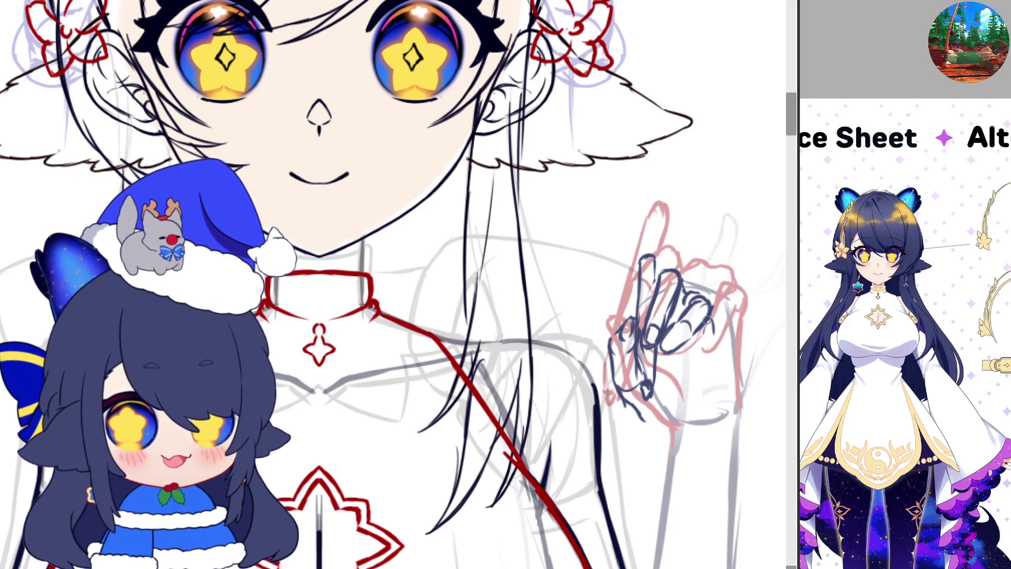
pyautogui.moveTo(713, 330); pyautogui.dragTo(681, 350)
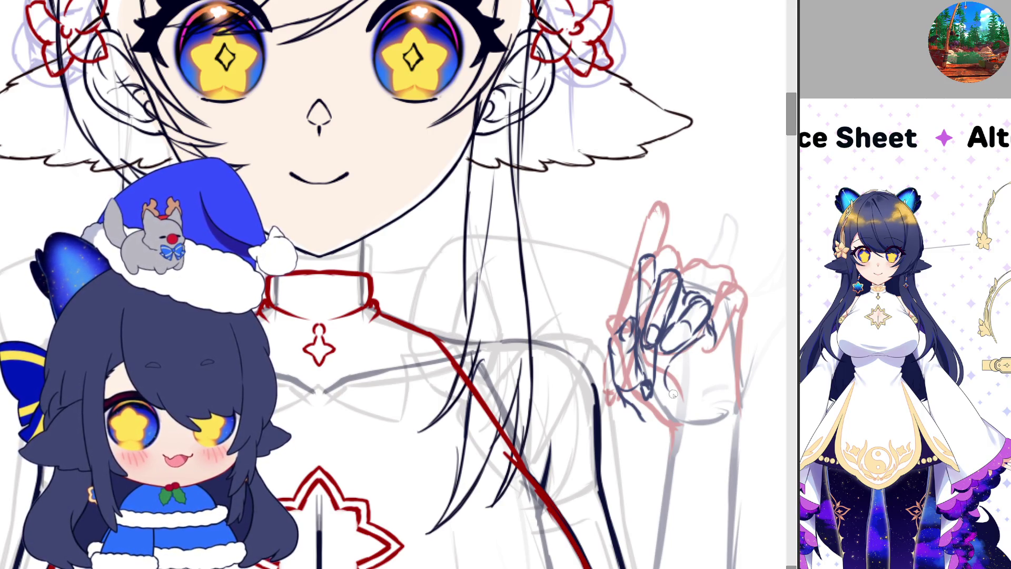
pyautogui.moveTo(717, 349); pyautogui.dragTo(678, 378)
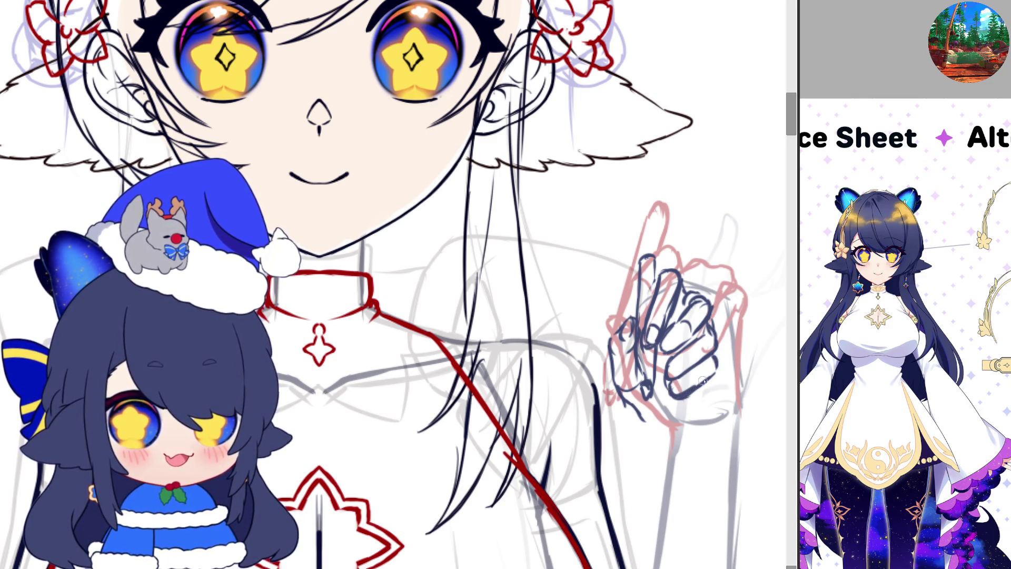
pyautogui.moveTo(722, 362); pyautogui.dragTo(679, 393)
# - Hide and reshow the dark hand drawing to compare, then add a stroke along its bottom
pyautogui.press('Delete')
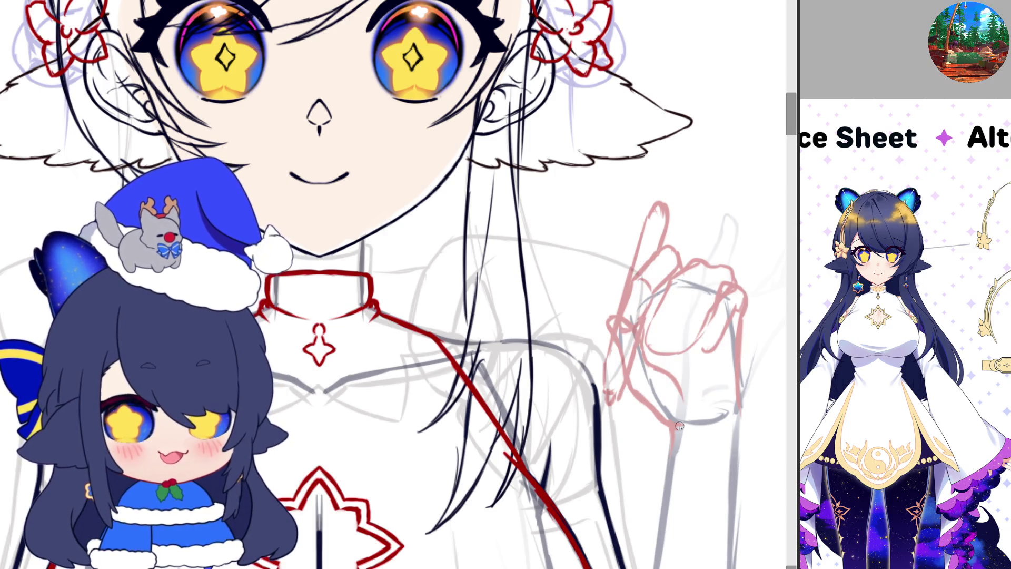
pyautogui.hotkey('ctrl', 'z')
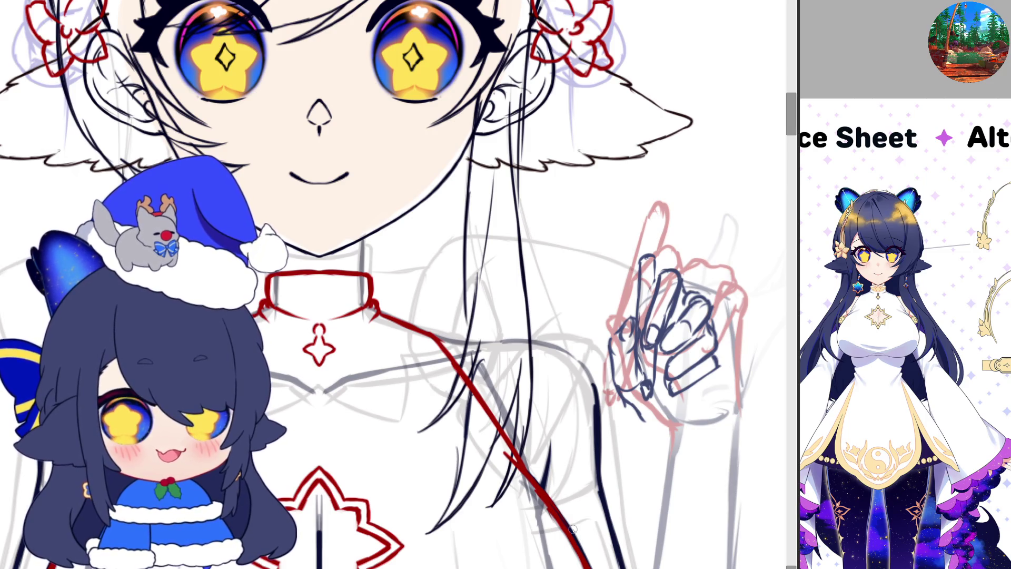
pyautogui.moveTo(643, 418); pyautogui.dragTo(676, 425)
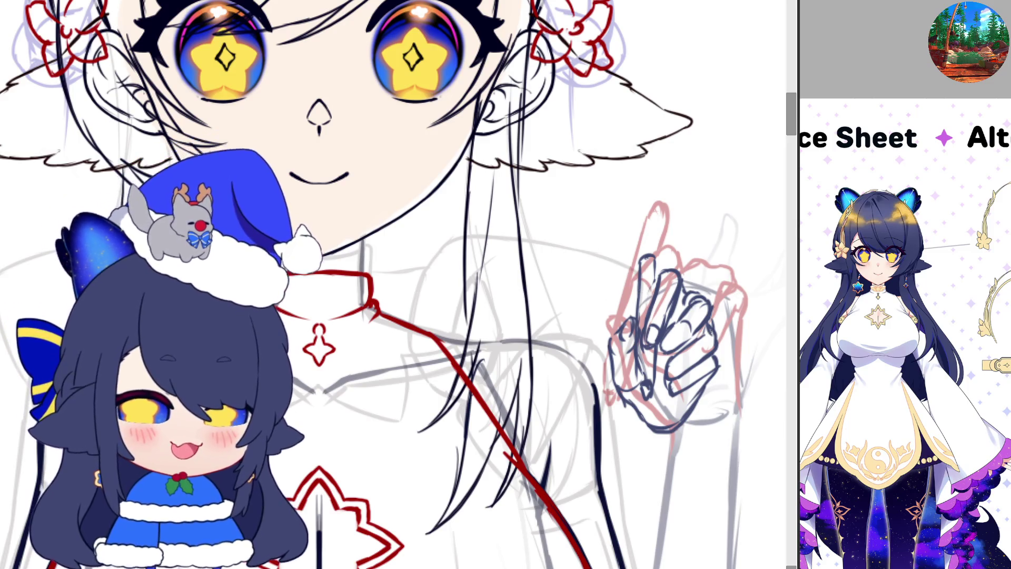
pyautogui.hotkey('ctrl', 't')
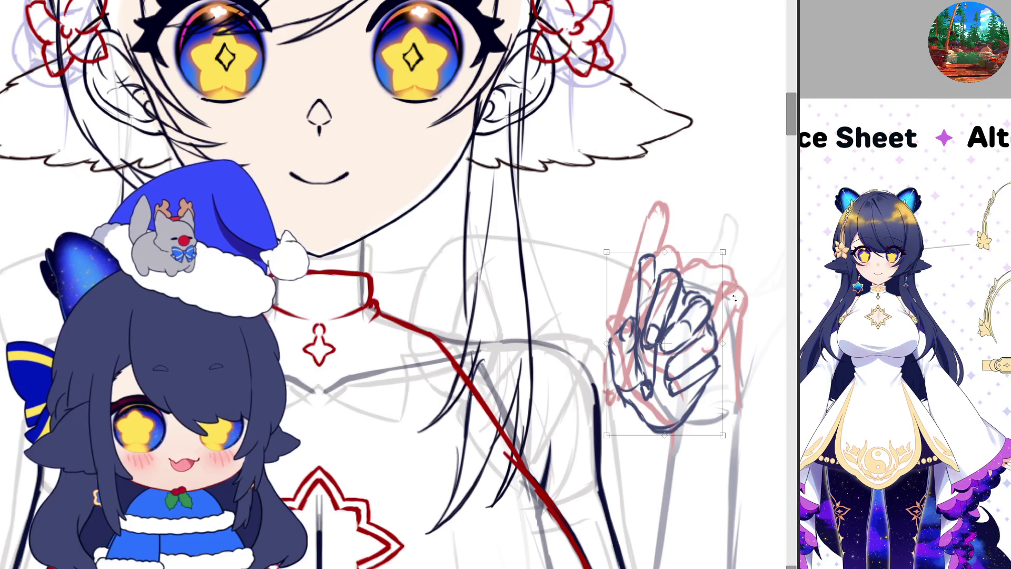
# - Scale up the dark hand drawing, rotate it counter-clockwise, nudge it into place and apply
pyautogui.moveTo(730, 248); pyautogui.dragTo(779, 227)
pyautogui.moveTo(762, 467); pyautogui.dragTo(760, 423)
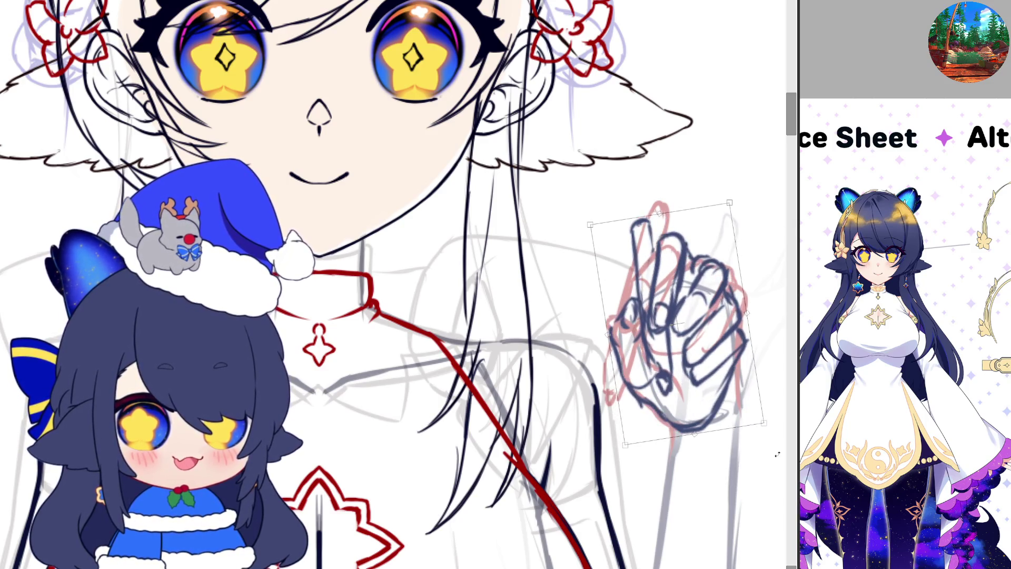
pyautogui.moveTo(684, 358); pyautogui.dragTo(687, 356)
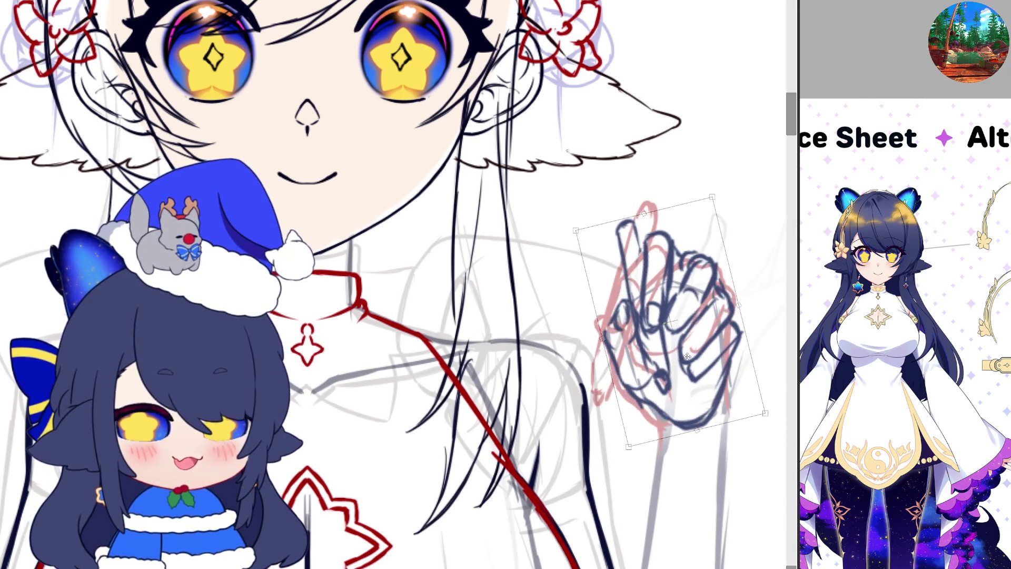
pyautogui.press('Return')
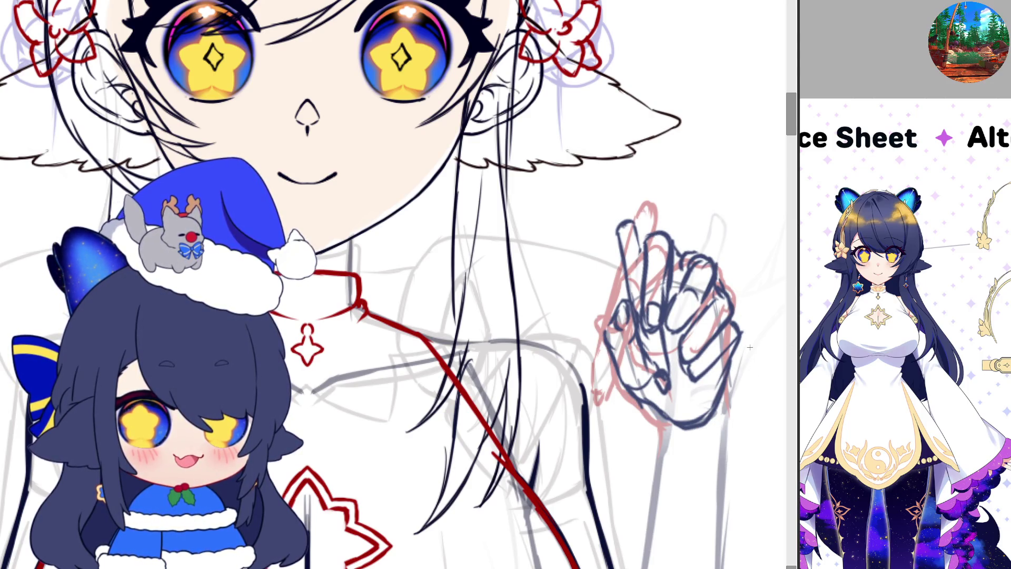
pyautogui.scroll(-3, 707, 363)
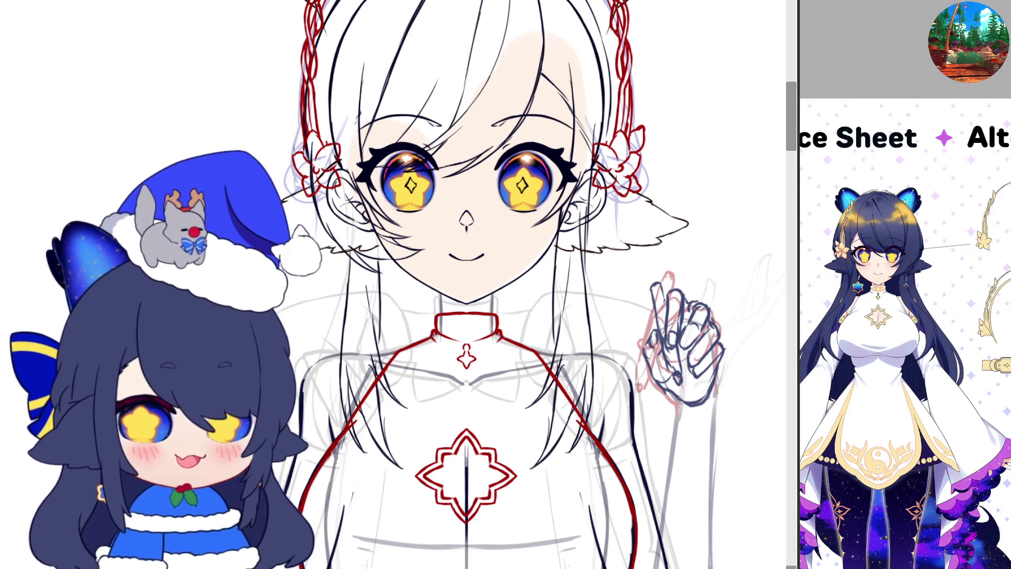
pyautogui.scroll(2, 720, 386)
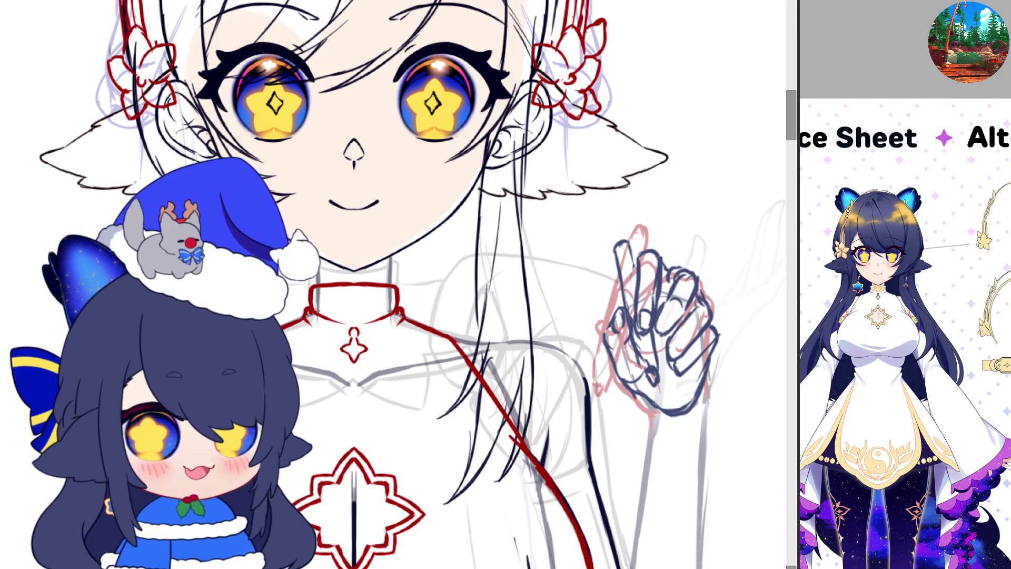
# - Shift the dark hand drawing right and down, then delete it from the canvas
pyautogui.moveTo(666, 403); pyautogui.dragTo(753, 400)
pyautogui.scroll(-2, 597, 363)
pyautogui.scroll(2, 693, 378)
pyautogui.moveTo(695, 381); pyautogui.dragTo(697, 371)
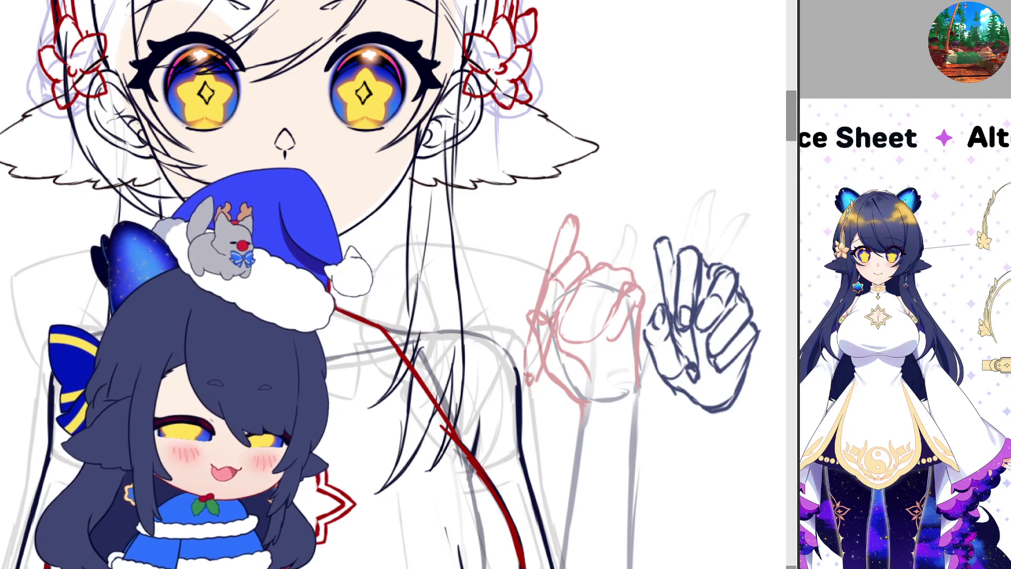
pyautogui.press('Delete')
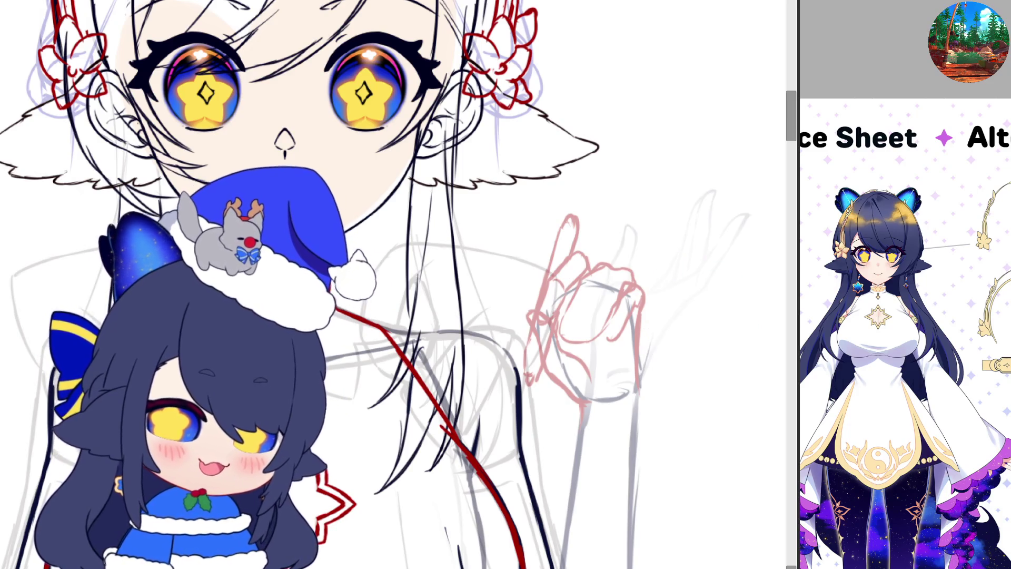
# - Enclose the red raised-hand sketch in a selection and start transforming it
pyautogui.scroll(-2, 609, 386)
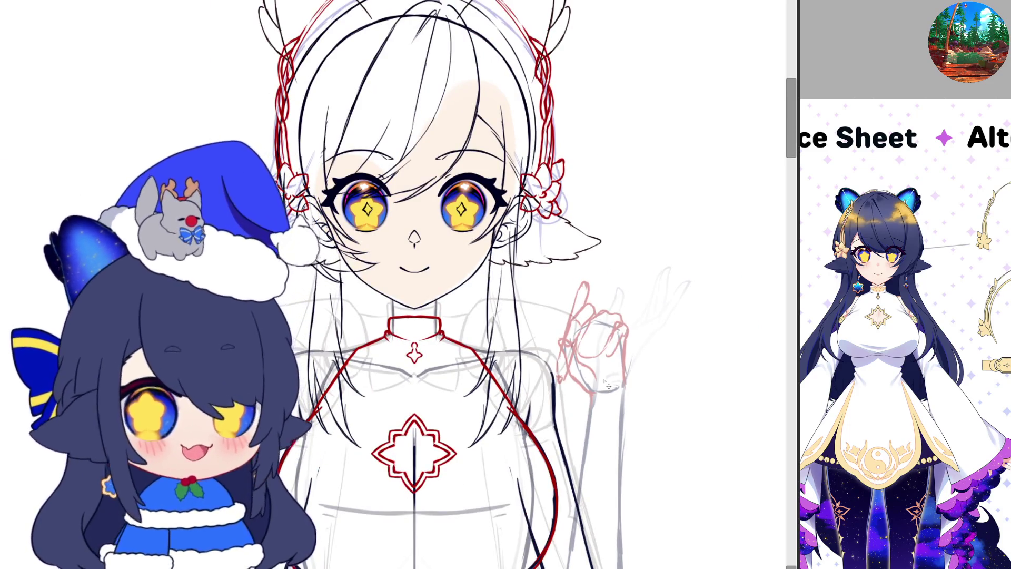
pyautogui.scroll(-2, 624, 316)
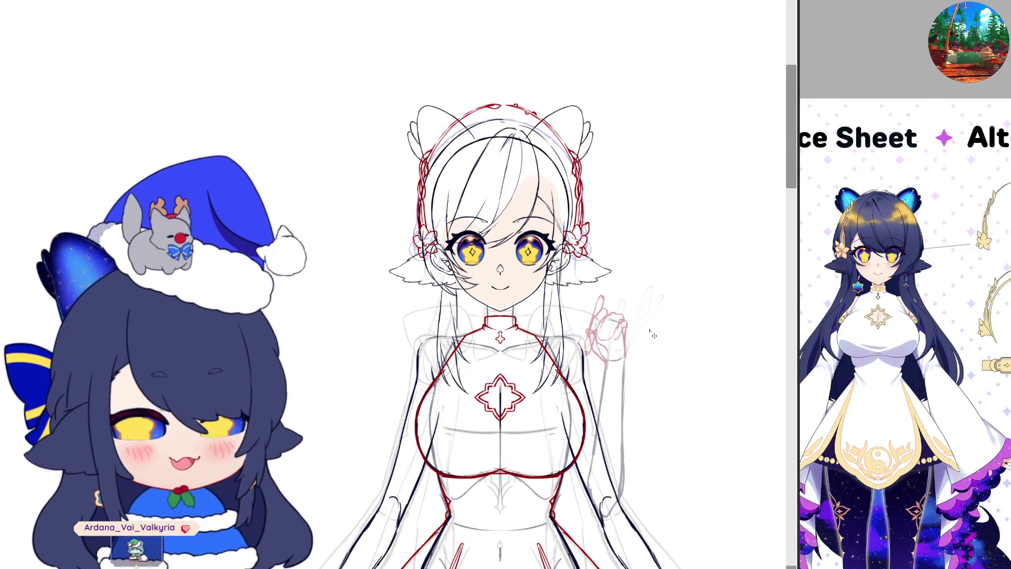
pyautogui.scroll(2, 586, 344)
pyautogui.scroll(2, 622, 264)
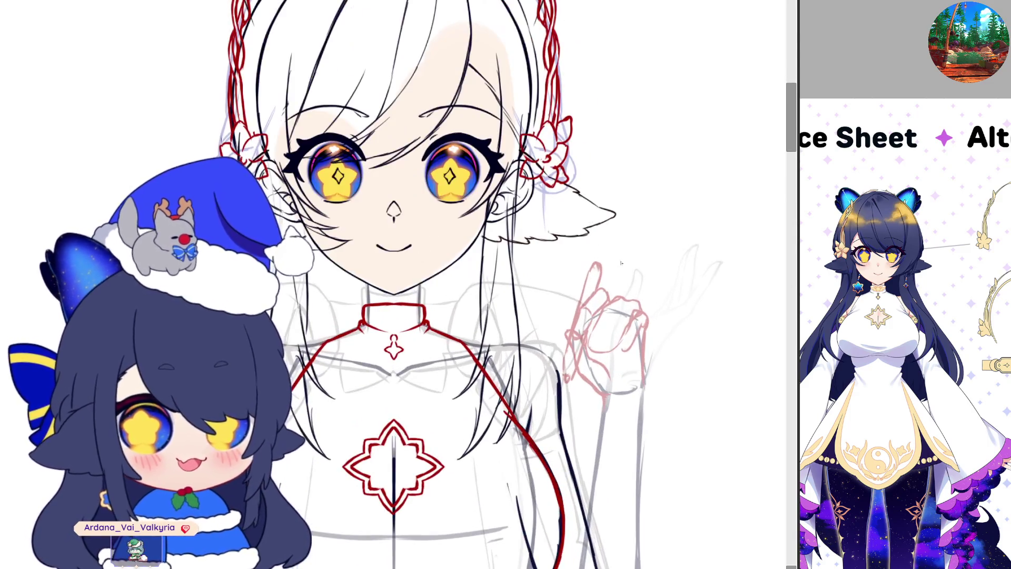
pyautogui.moveTo(679, 380); pyautogui.dragTo(674, 383)
pyautogui.hotkey('ctrl', 't')
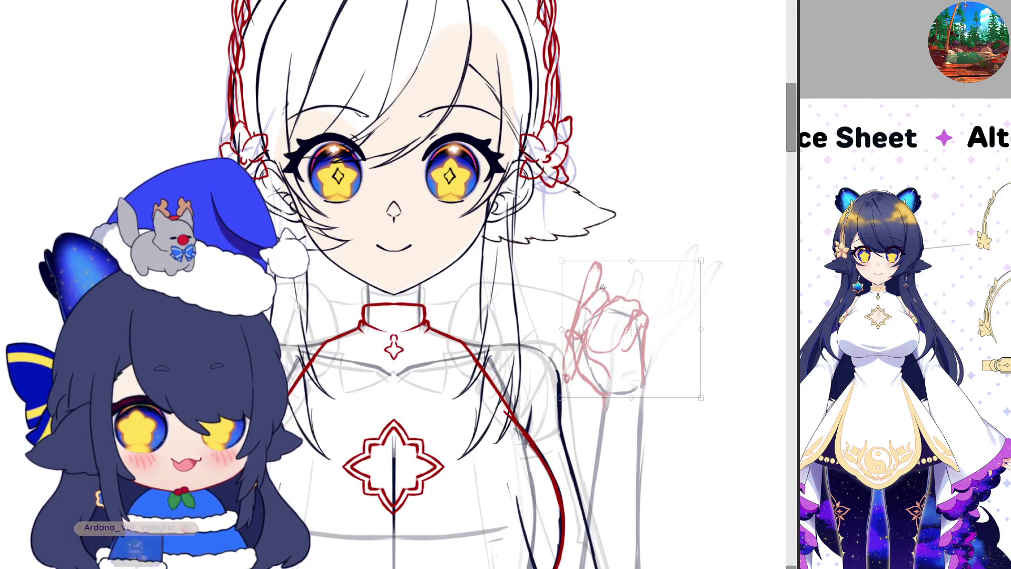
# - Drag the red raised-hand sketch's top edge upward to make it taller and apply
pyautogui.moveTo(622, 266); pyautogui.dragTo(624, 252)
pyautogui.press('Return')
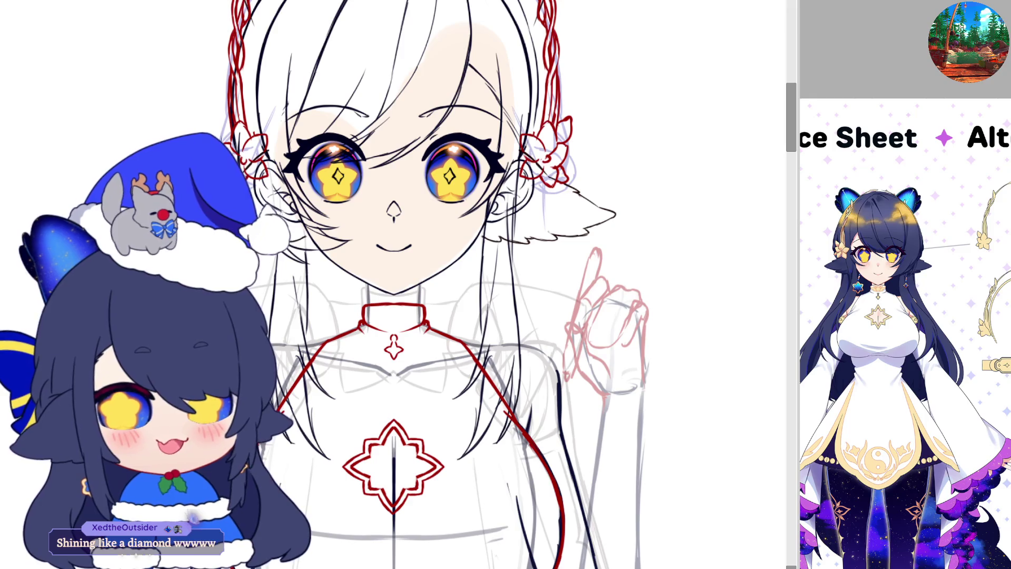
pyautogui.scroll(-3, 738, 93)
# - Hide the raised-arm sketch and show the lowered-arm version with numbered guide marks
pyautogui.scroll(-2, 737, 93)
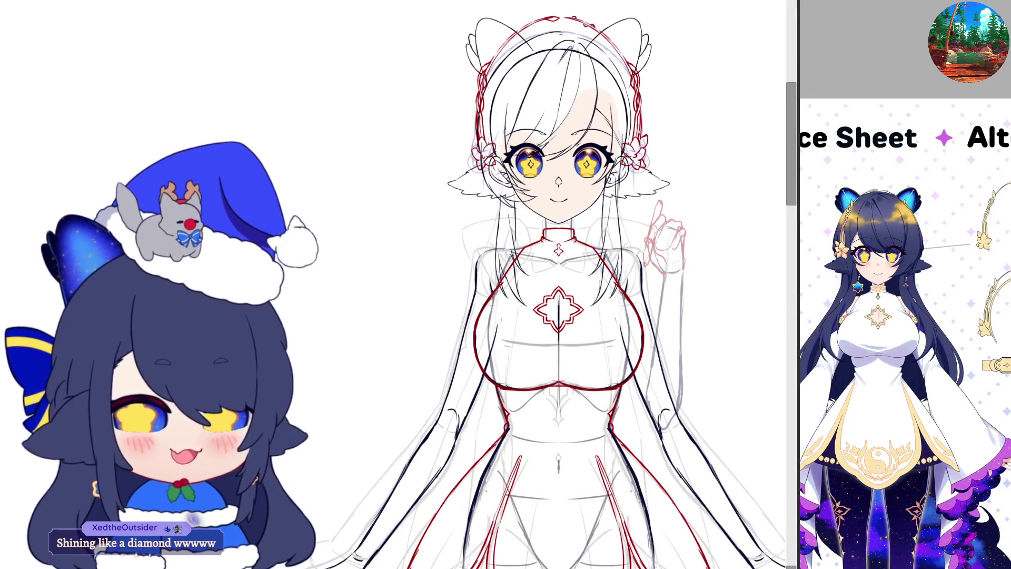
pyautogui.hotkey('ctrl', 'z')
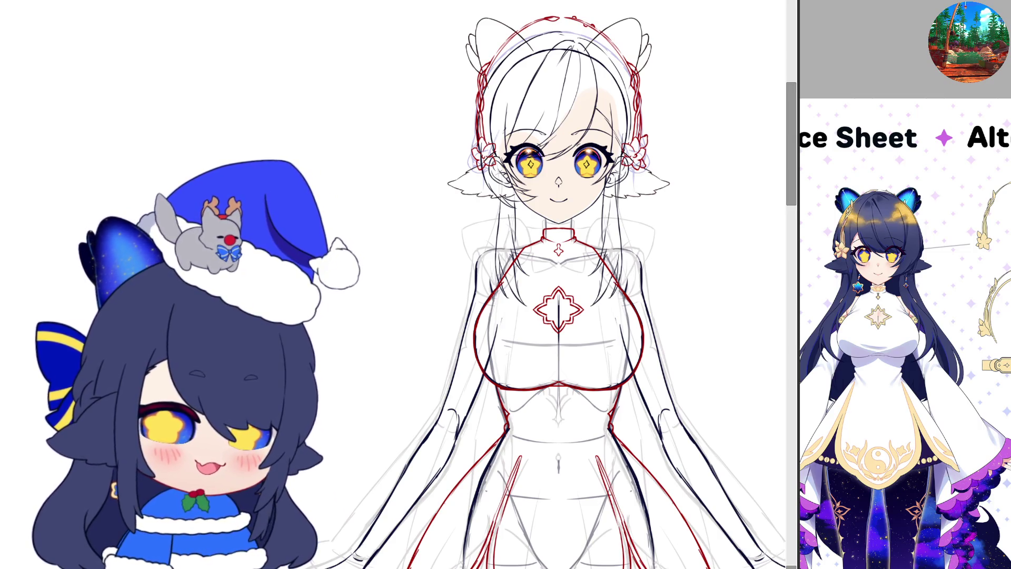
pyautogui.hotkey('ctrl', 'z')
pyautogui.scroll(2, 740, 397)
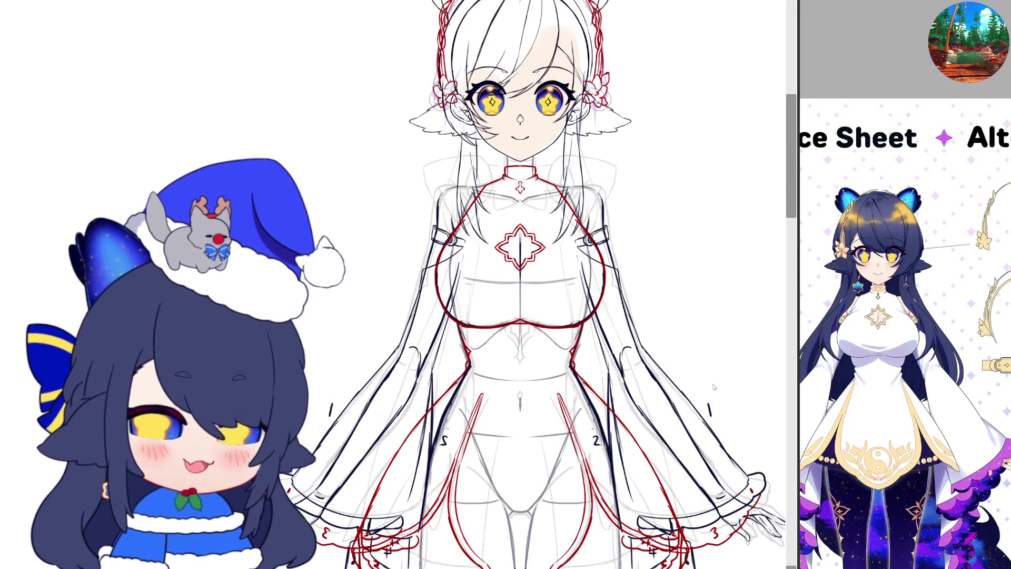
pyautogui.scroll(-1, 710, 397)
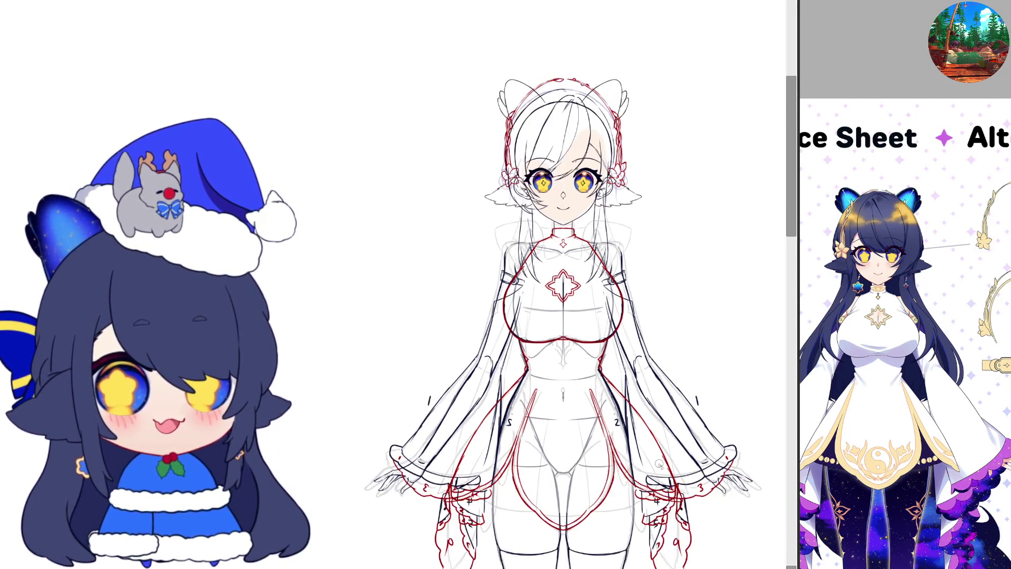
pyautogui.scroll(-1, 683, 382)
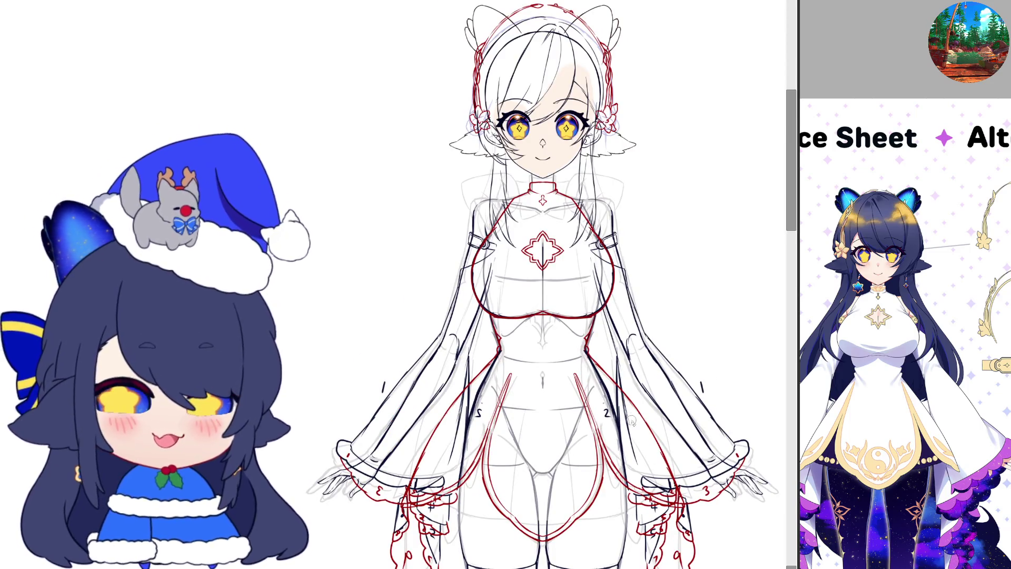
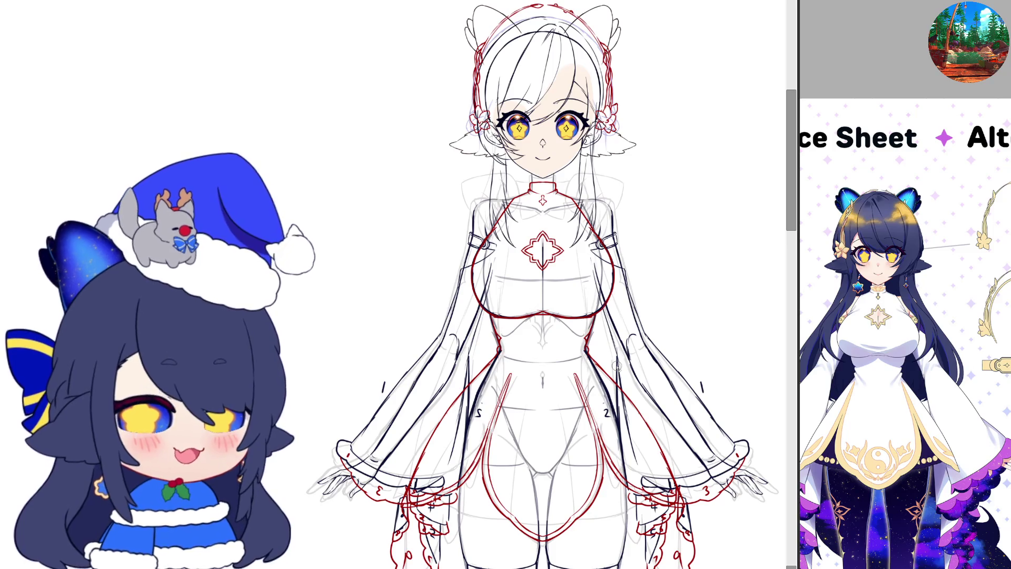
# - Draw four mirrored long hair strands flowing down both sides of the figure
pyautogui.scroll(-2, 685, 319)
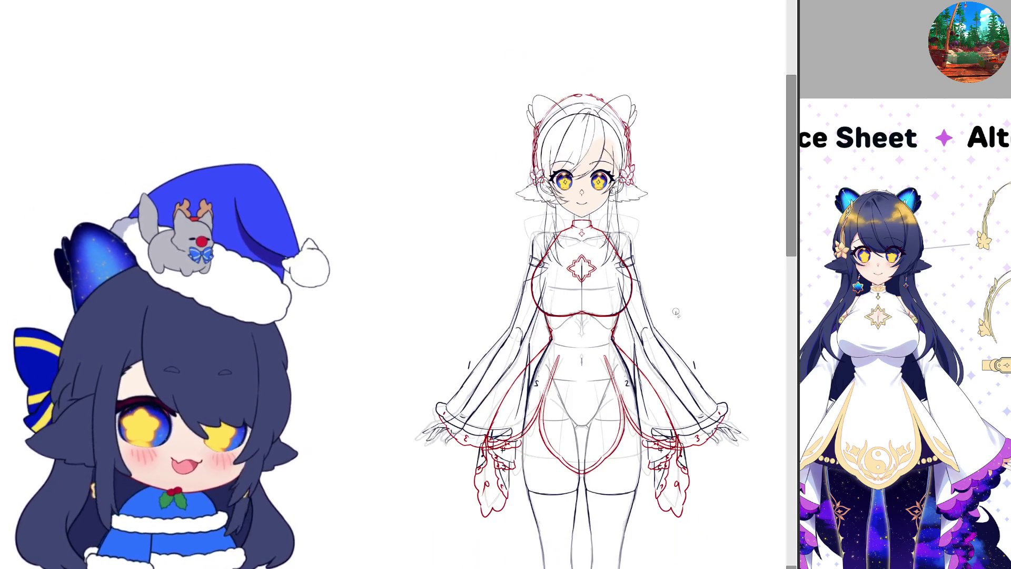
pyautogui.scroll(-2, 674, 312)
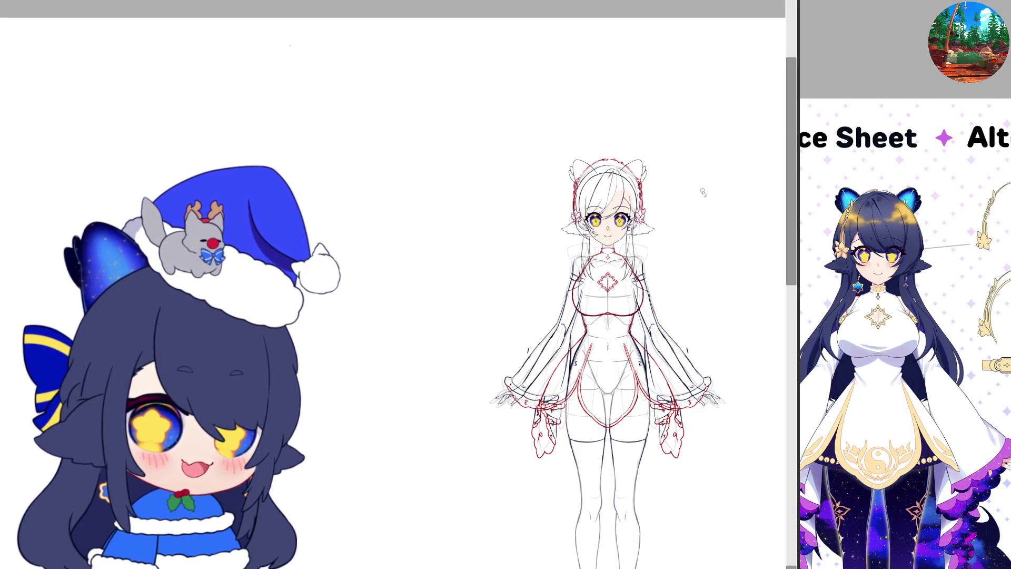
pyautogui.scroll(2, 682, 195)
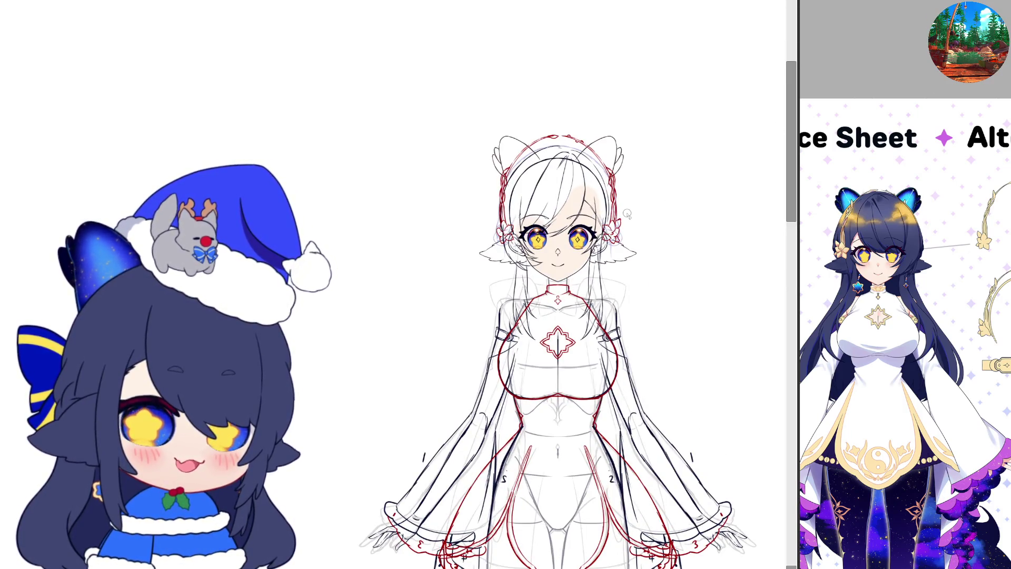
pyautogui.scroll(1, 572, 145)
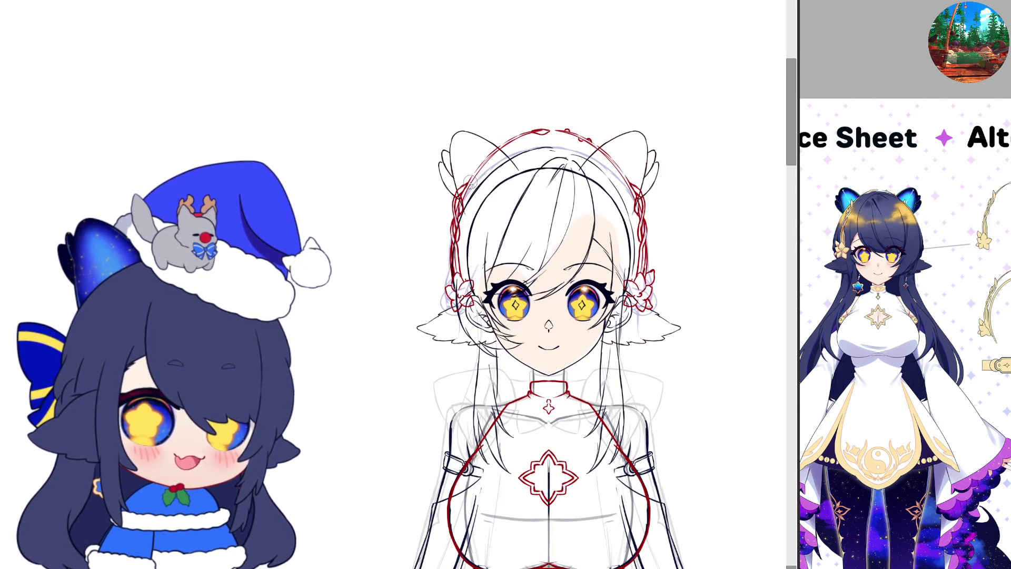
pyautogui.scroll(1, 471, 183)
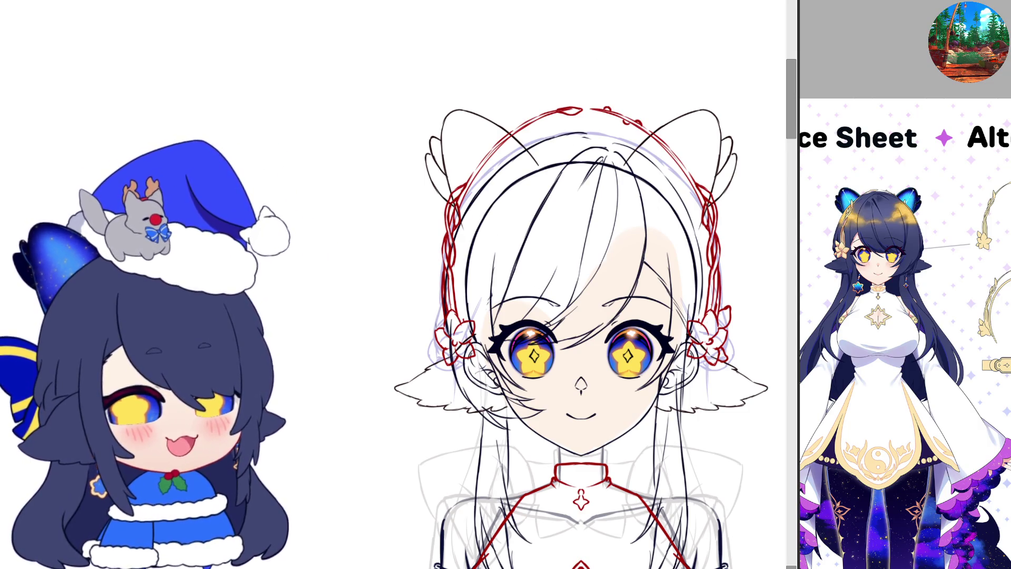
pyautogui.scroll(-3, 570, 329)
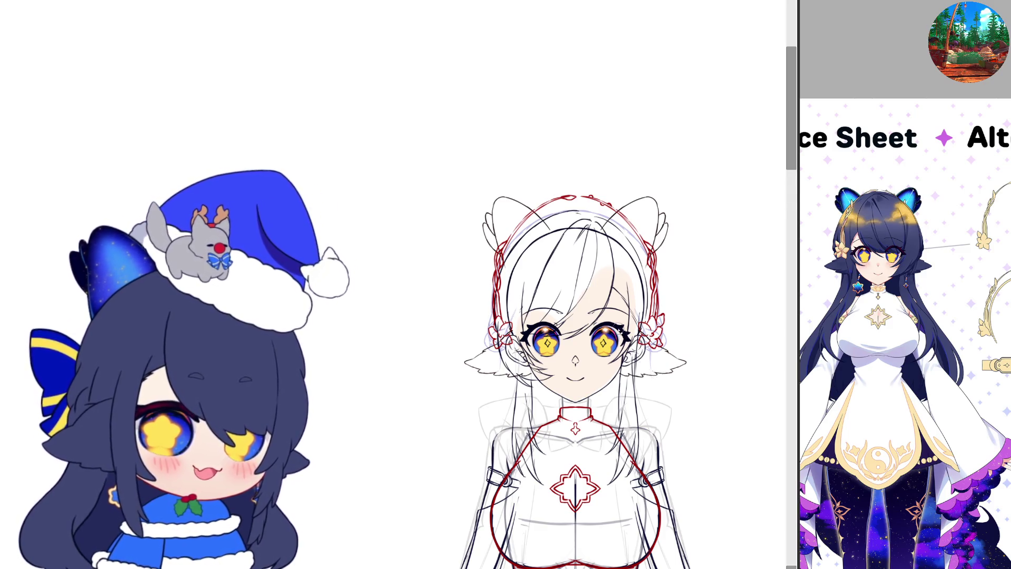
pyautogui.scroll(-2, 650, 473)
pyautogui.scroll(1, 649, 472)
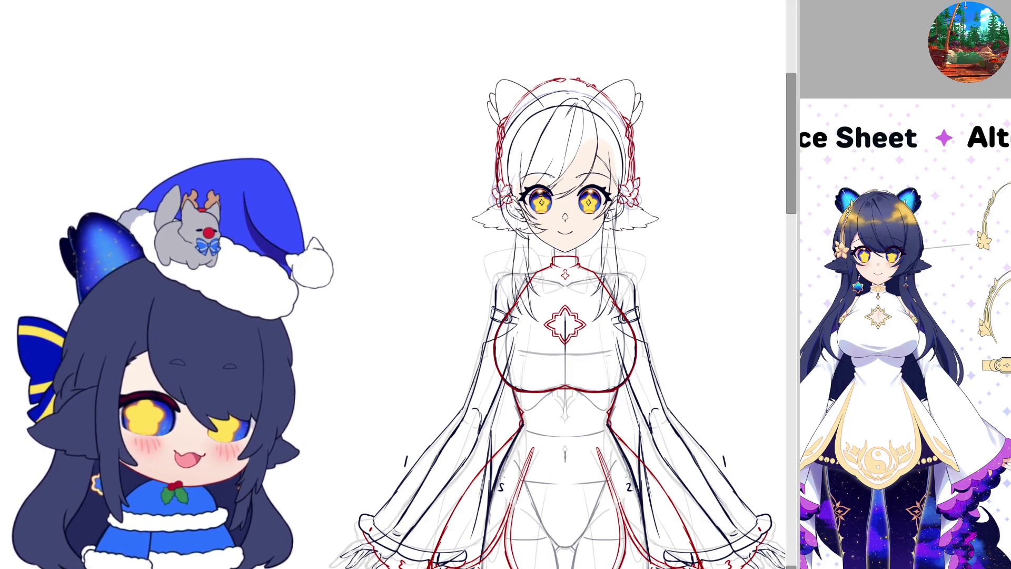
pyautogui.scroll(-1, 791, 176)
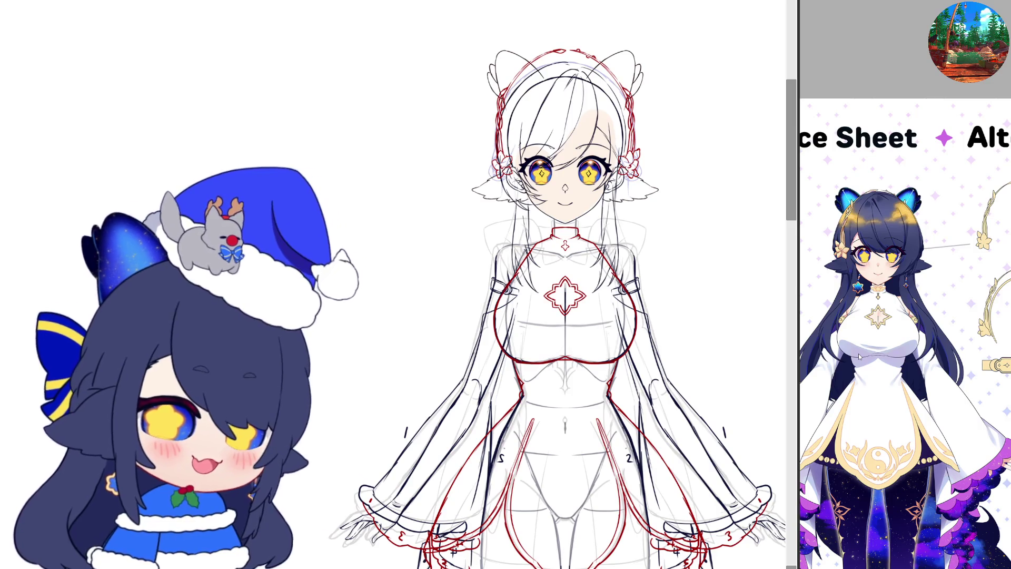
pyautogui.scroll(-1, 540, 322)
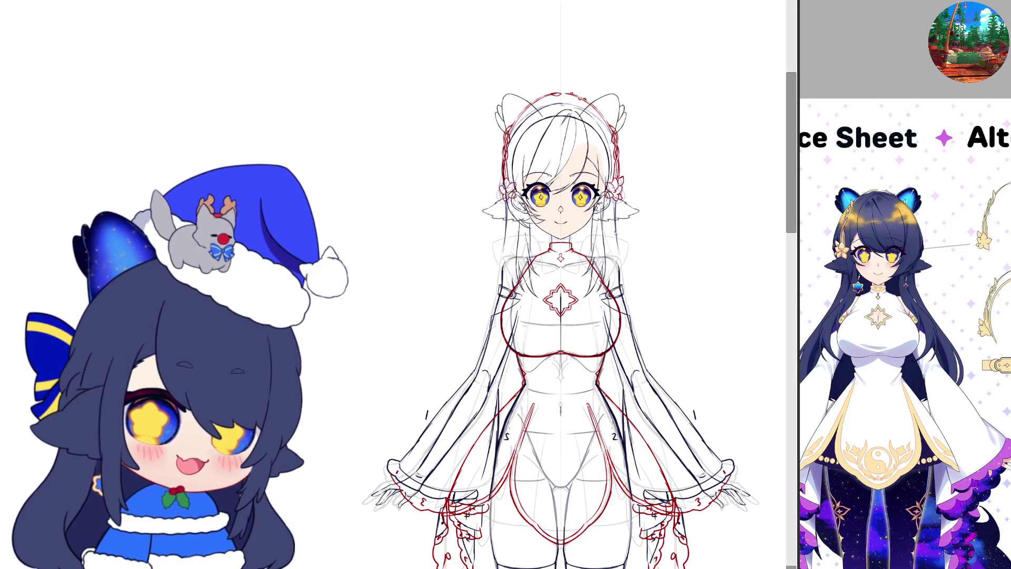
pyautogui.moveTo(624, 239); pyautogui.dragTo(696, 376)
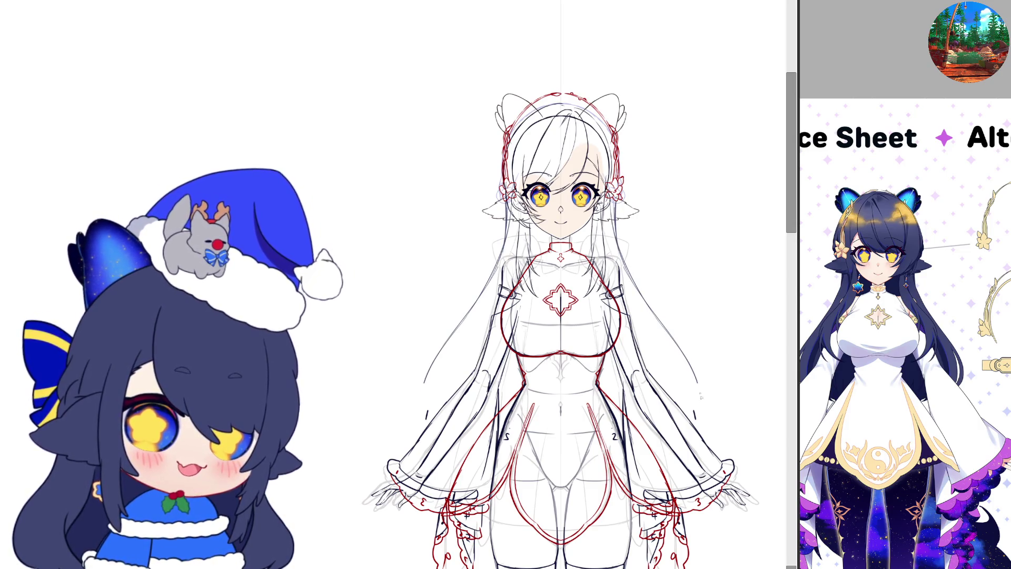
pyautogui.moveTo(619, 235); pyautogui.dragTo(687, 351)
pyautogui.moveTo(660, 311); pyautogui.dragTo(689, 364)
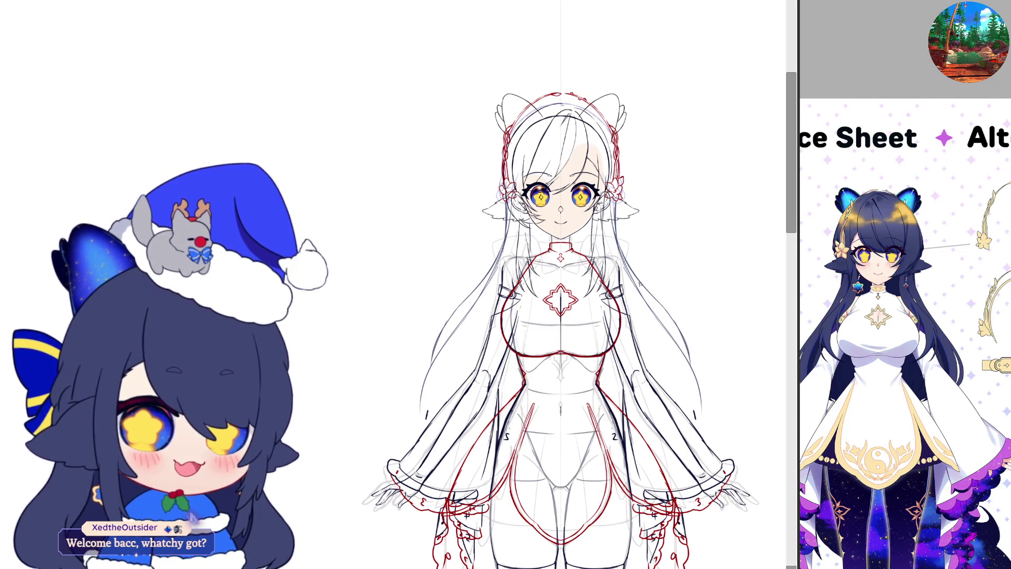
pyautogui.moveTo(662, 312); pyautogui.dragTo(680, 347)
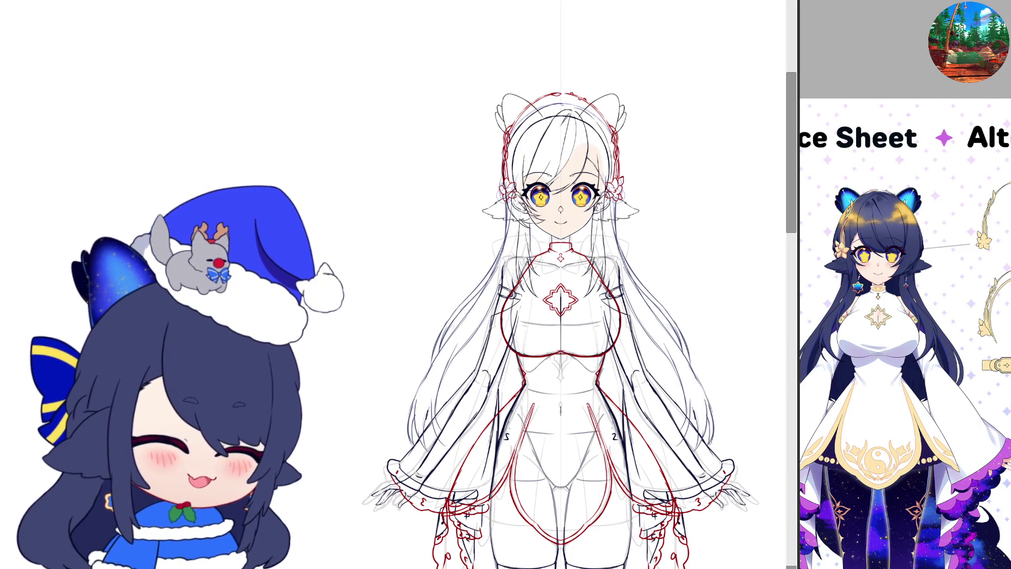
pyautogui.hscroll(5, 561, 316)
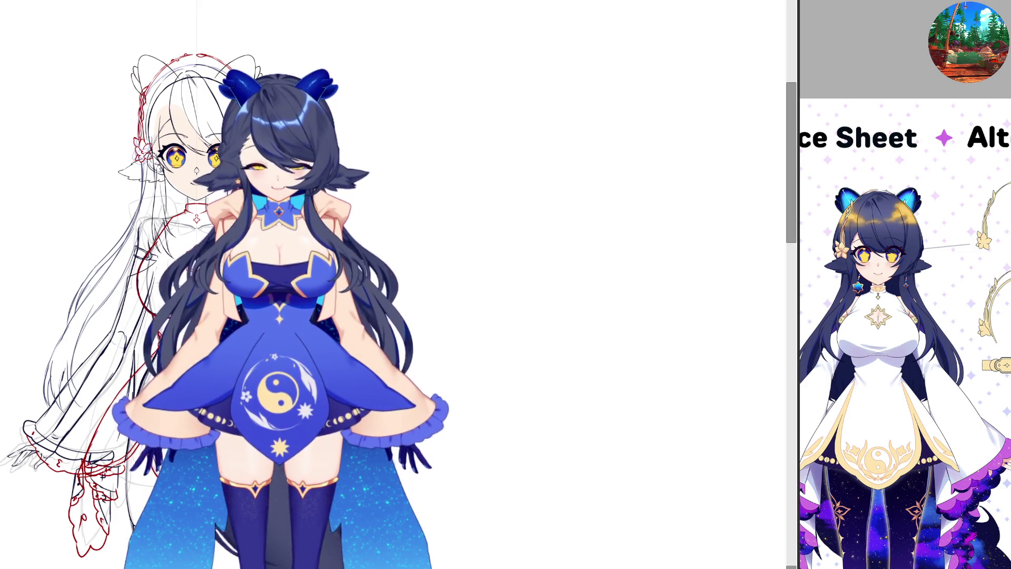
pyautogui.hscroll(-5, 395, 285)
pyautogui.hscroll(2, 459, 285)
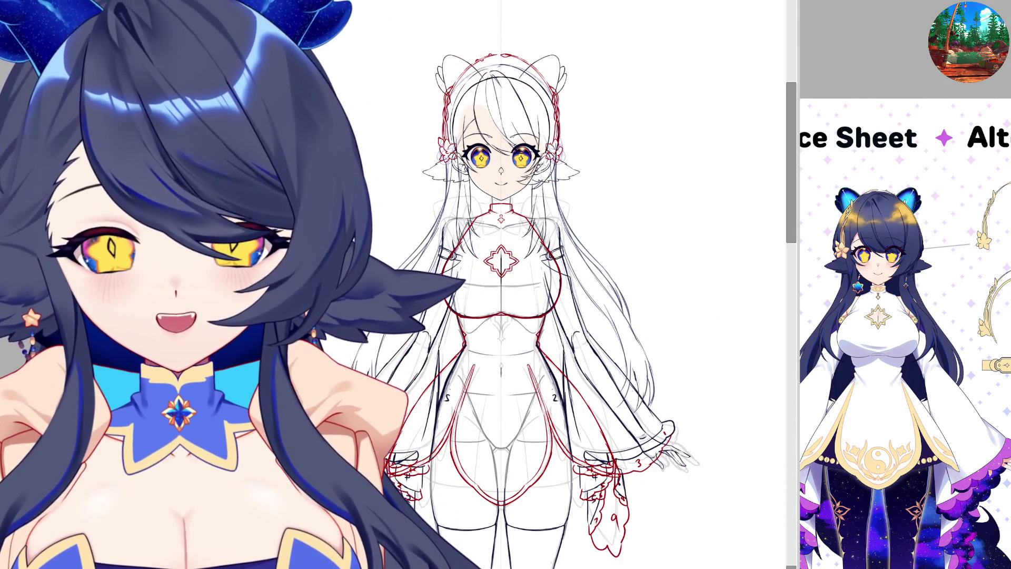
pyautogui.scroll(-1, 556, 244)
pyautogui.scroll(3, 556, 244)
pyautogui.scroll(2, 556, 244)
pyautogui.scroll(1, 556, 244)
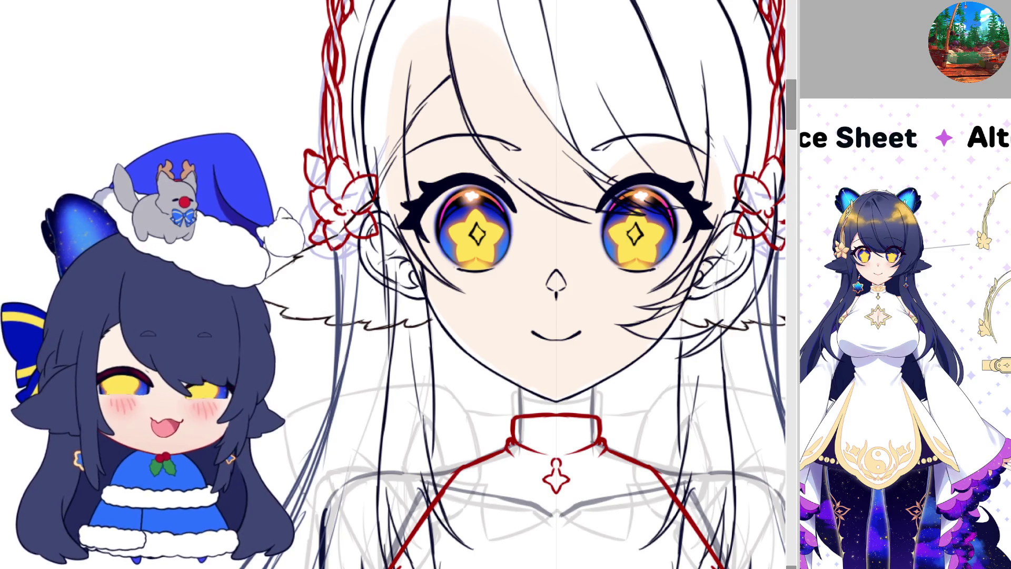
pyautogui.scroll(-2, 518, 347)
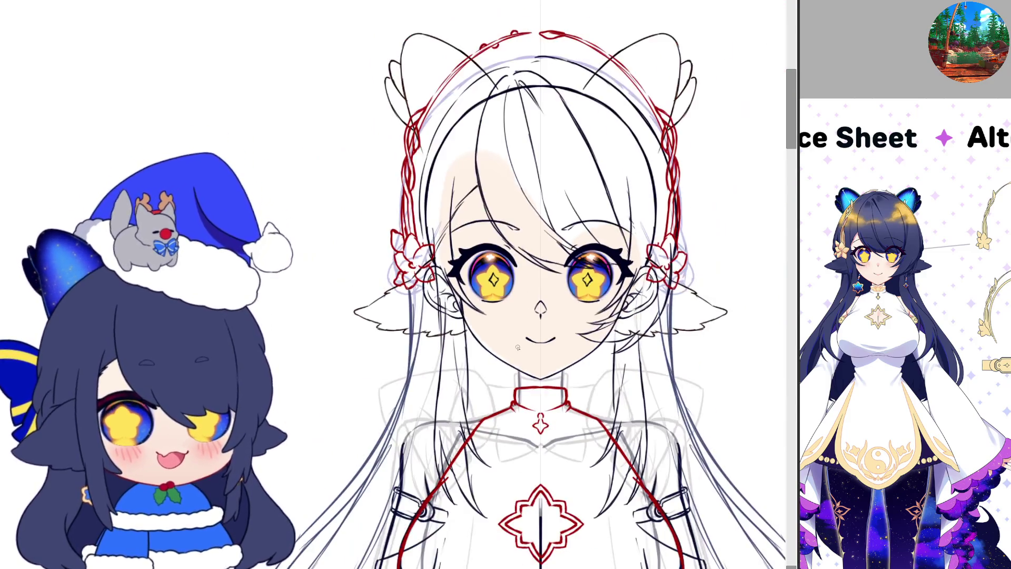
# - Zoom the reference panel out until both the main and alternate outfits show in full
pyautogui.scroll(-2, 467, 495)
pyautogui.scroll(-2, 467, 495)
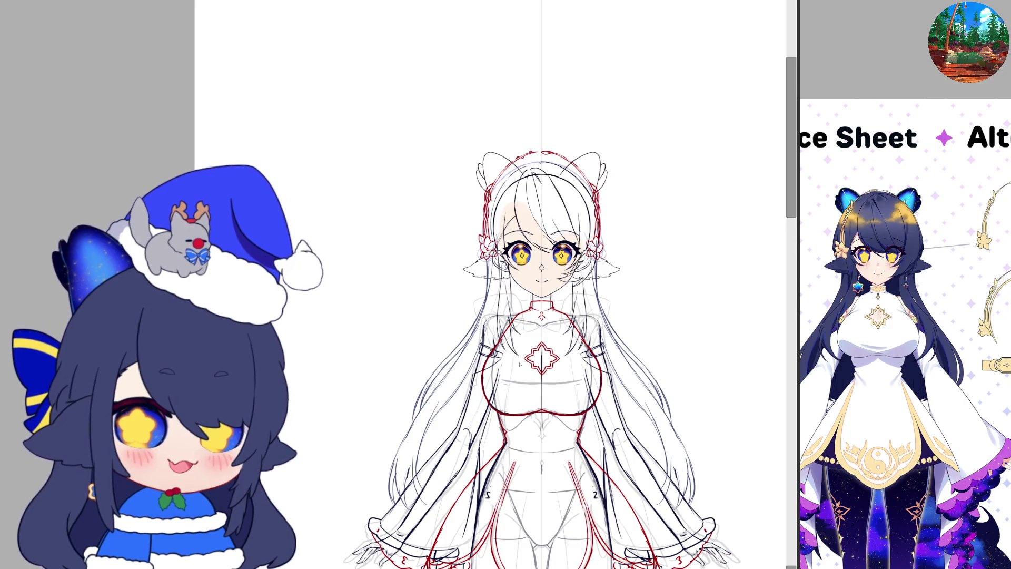
pyautogui.scroll(1, 467, 496)
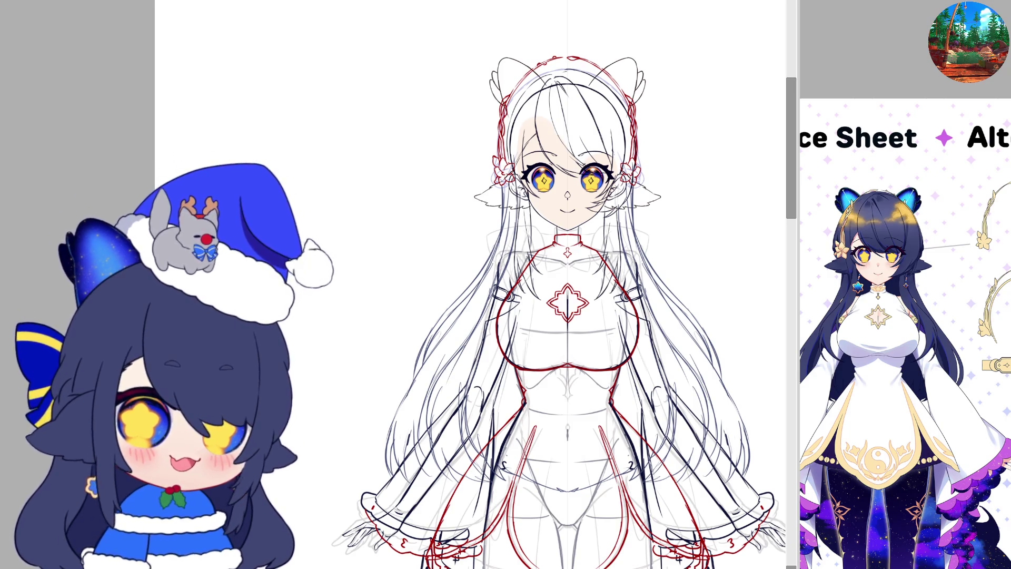
pyautogui.scroll(2, 593, 149)
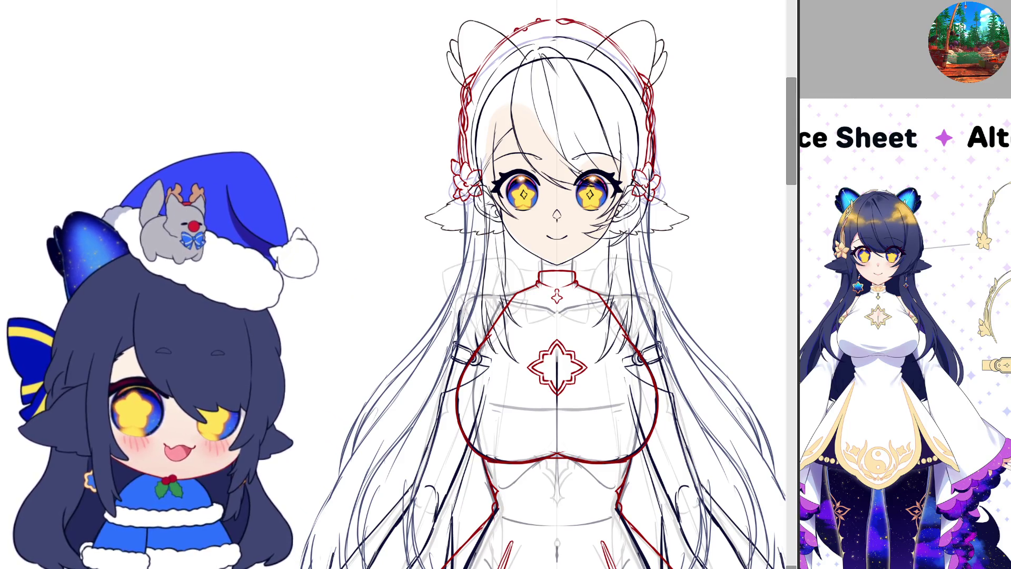
pyautogui.scroll(-2, 549, 147)
pyautogui.scroll(-1, 549, 147)
pyautogui.scroll(1, 528, 260)
pyautogui.scroll(-1, 525, 253)
pyautogui.scroll(1, 526, 251)
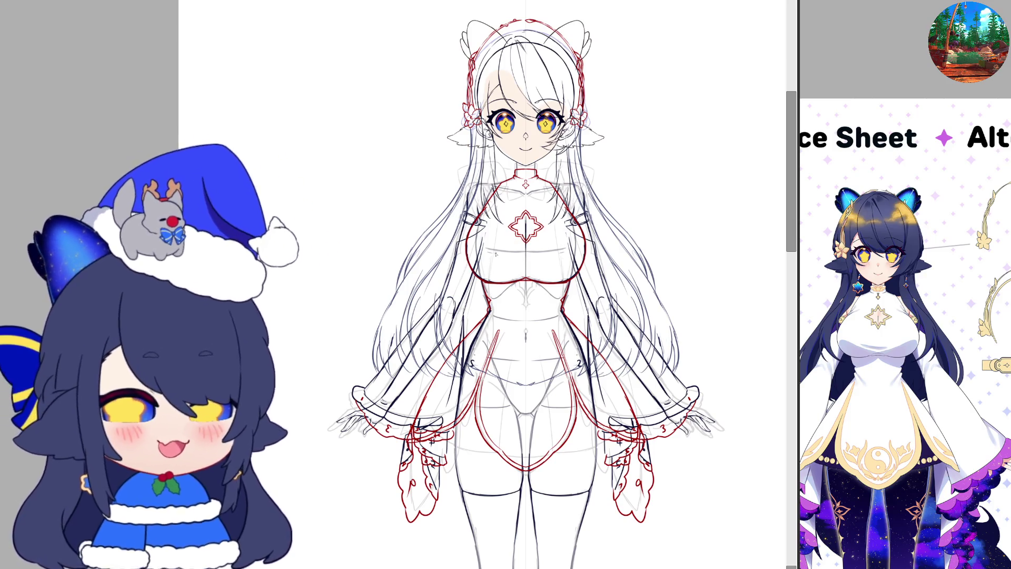
pyautogui.scroll(-1, 527, 303)
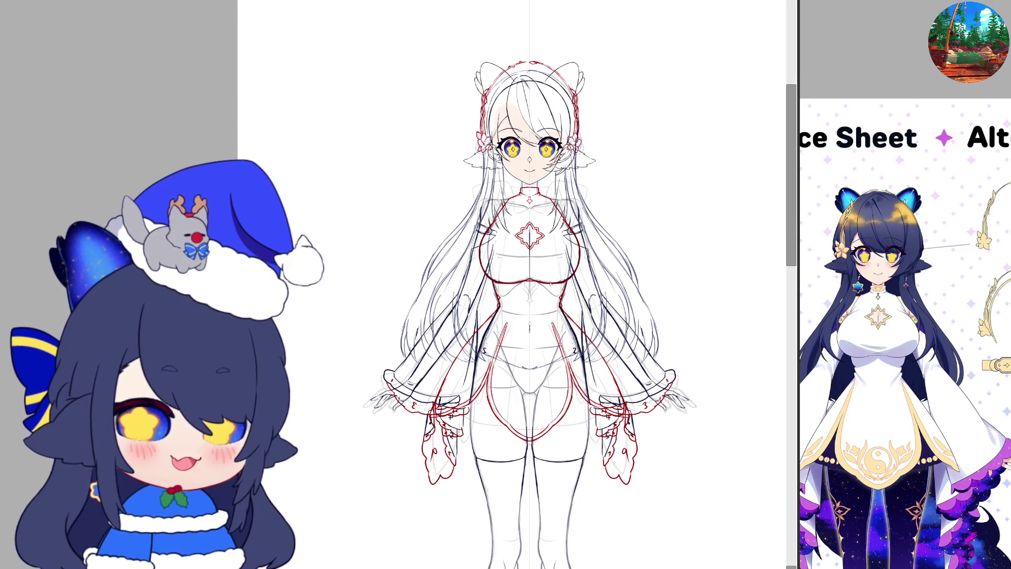
pyautogui.scroll(-1, 550, 284)
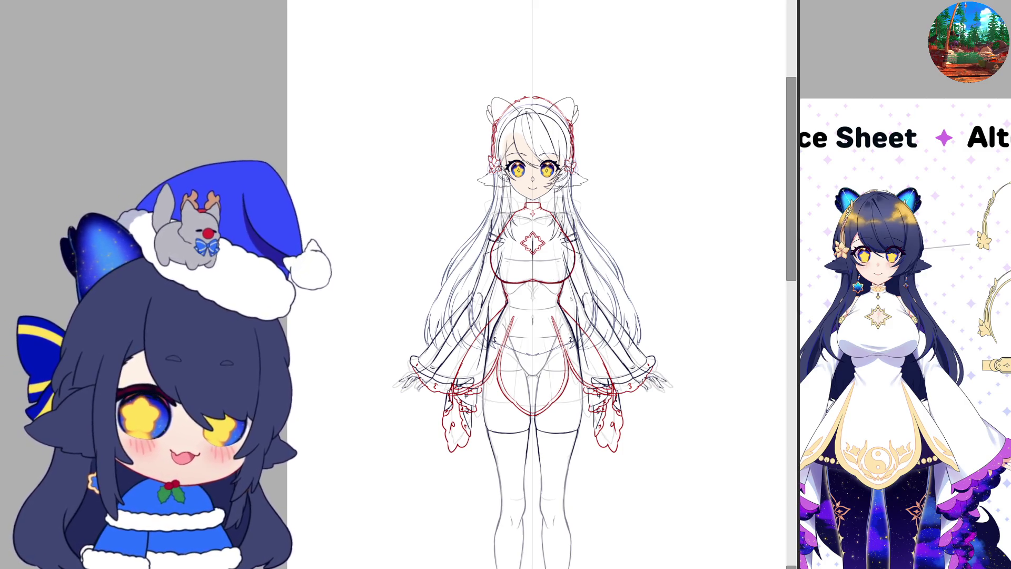
pyautogui.scroll(-1, 568, 294)
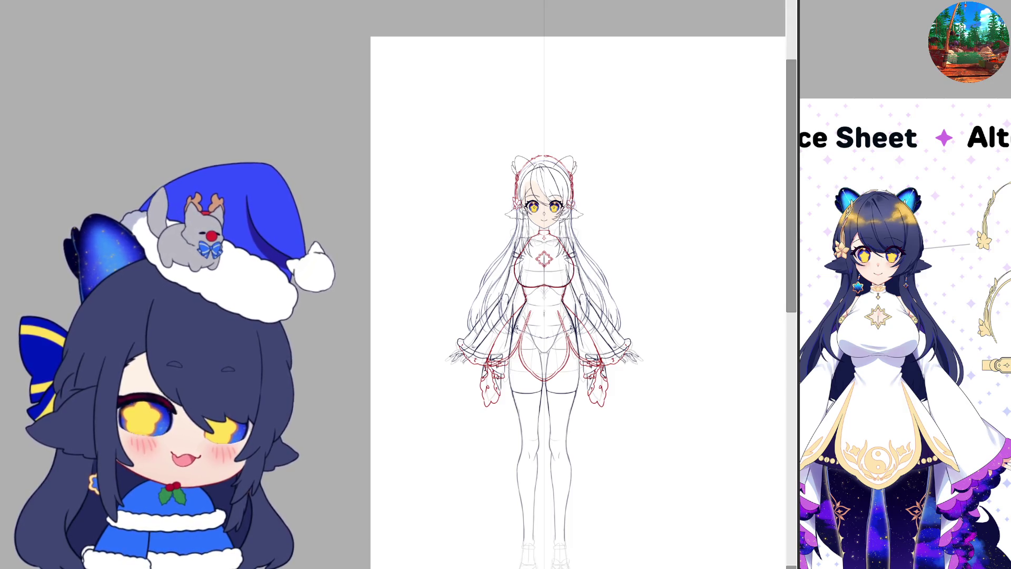
pyautogui.scroll(2, 546, 189)
pyautogui.scroll(2, 547, 189)
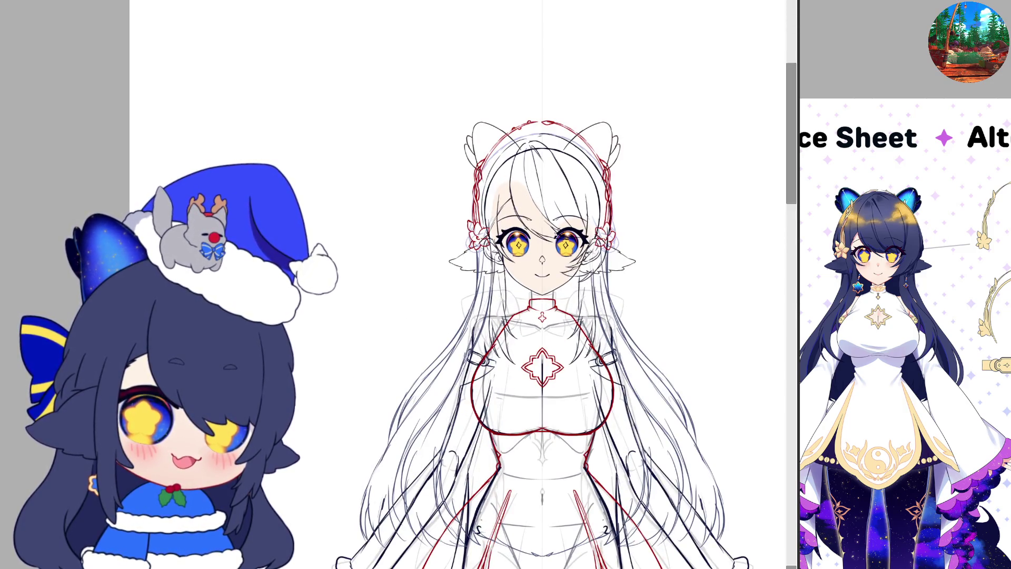
pyautogui.scroll(2, 547, 189)
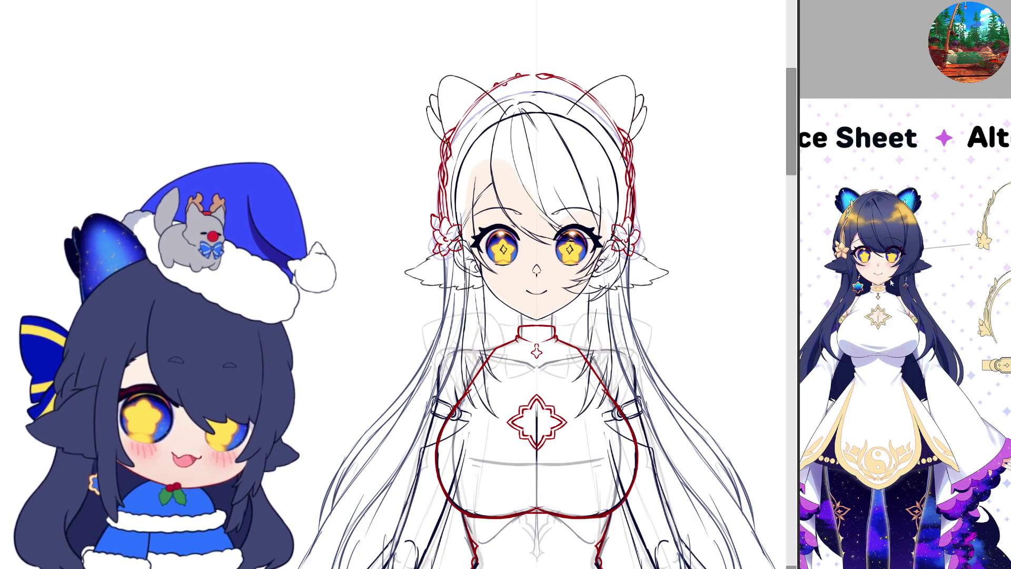
pyautogui.scroll(-2, 845, 165)
pyautogui.scroll(-1, 900, 295)
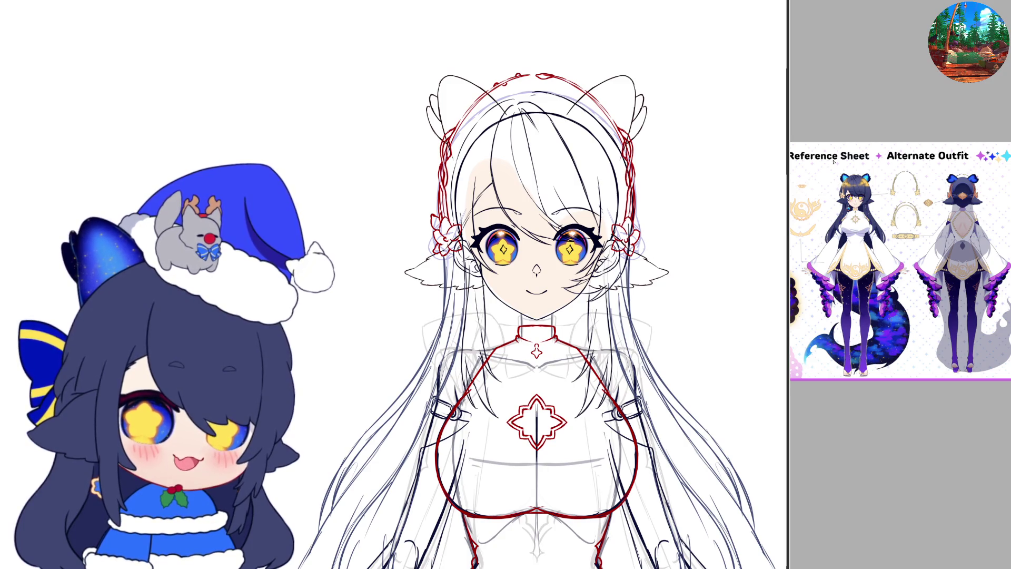
# - Zoom out to the full figure and start transforming the pointed guide above the head
pyautogui.scroll(-2, 563, 319)
pyautogui.scroll(-2, 563, 319)
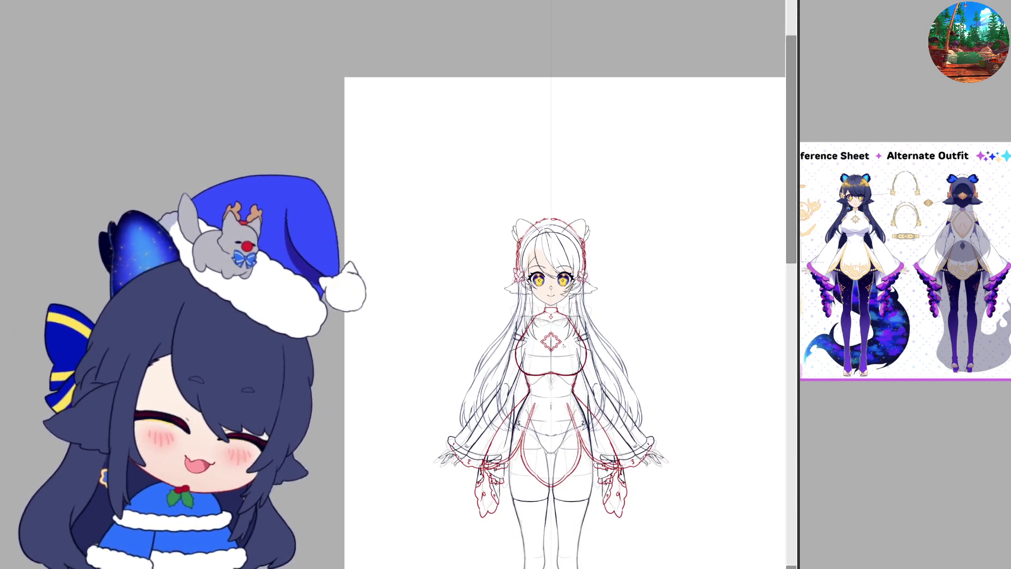
pyautogui.scroll(-2, 563, 319)
pyautogui.scroll(-2, 559, 538)
pyautogui.scroll(2, 559, 537)
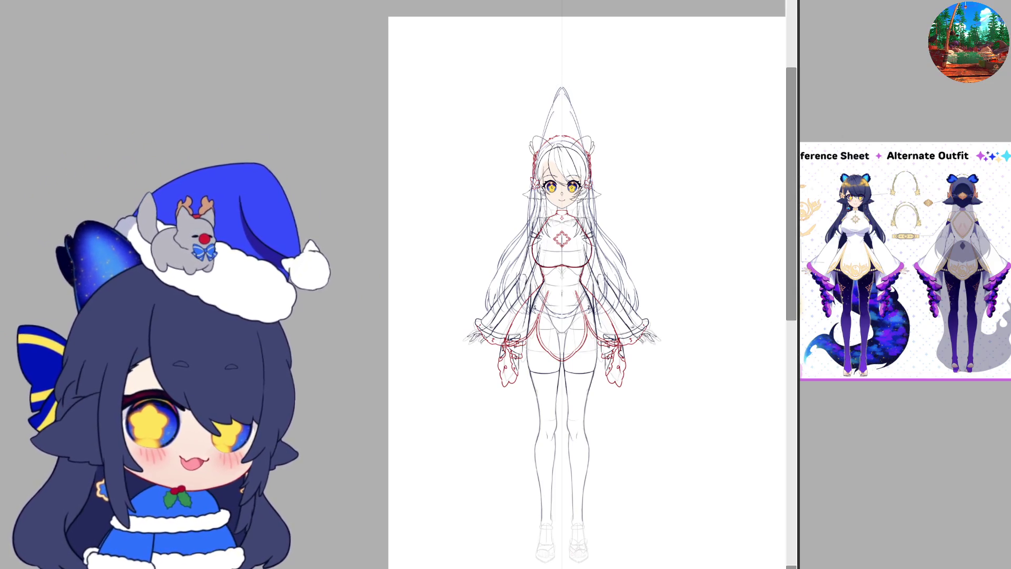
pyautogui.hotkey('ctrl', 't')
# - Warp the pointed guide into an arch, flip it up around the head, and commit
pyautogui.moveTo(572, 86); pyautogui.dragTo(563, 72)
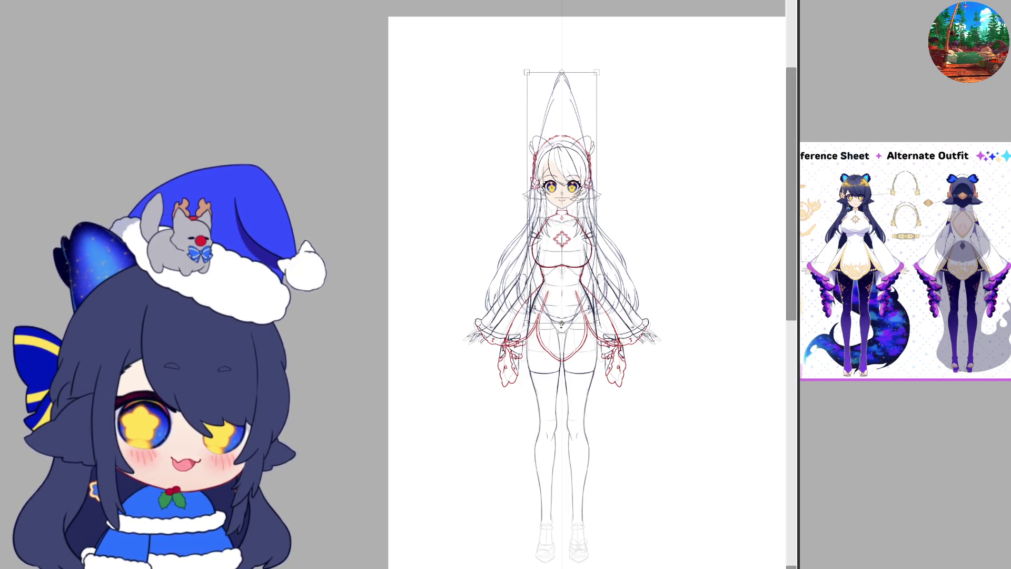
pyautogui.moveTo(563, 295); pyautogui.dragTo(565, 292)
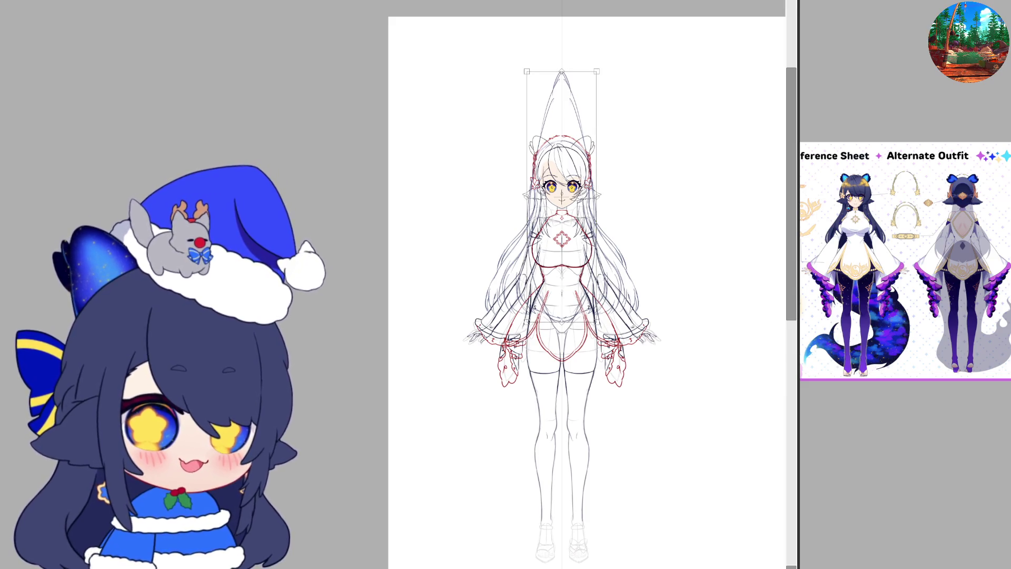
pyautogui.hotkey('ctrl', 'z')
pyautogui.moveTo(578, 195)
pyautogui.mouseDown()
pyautogui.moveTo(596, 391)
pyautogui.moveTo(595, 373)
pyautogui.mouseUp()
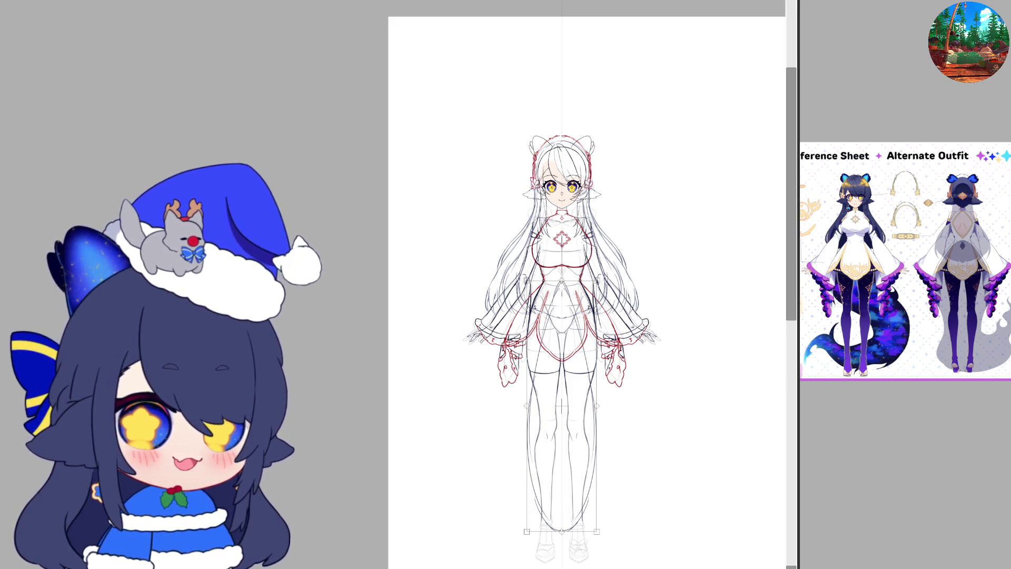
pyautogui.moveTo(676, 497); pyautogui.dragTo(569, 249)
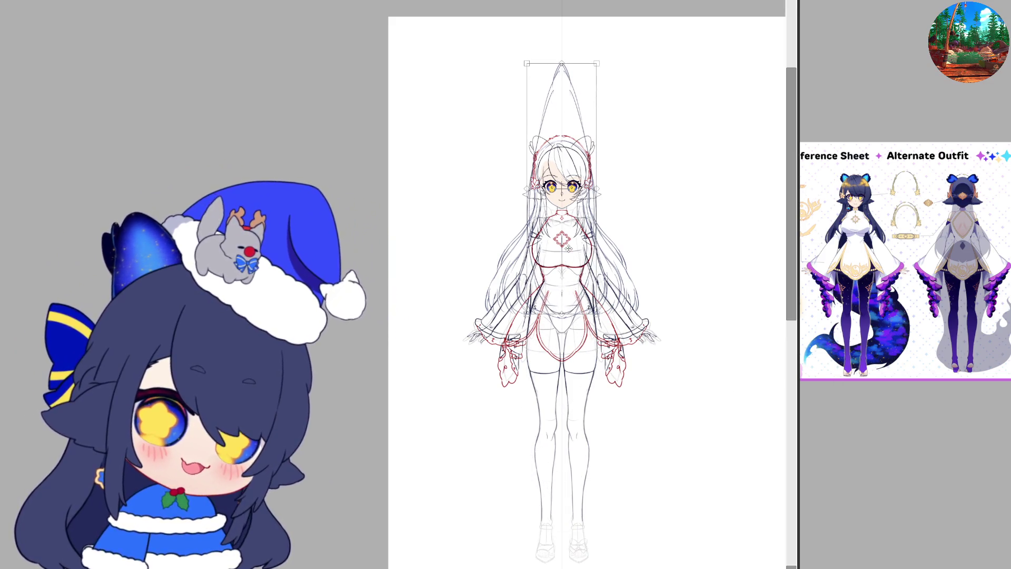
pyautogui.press('Return')
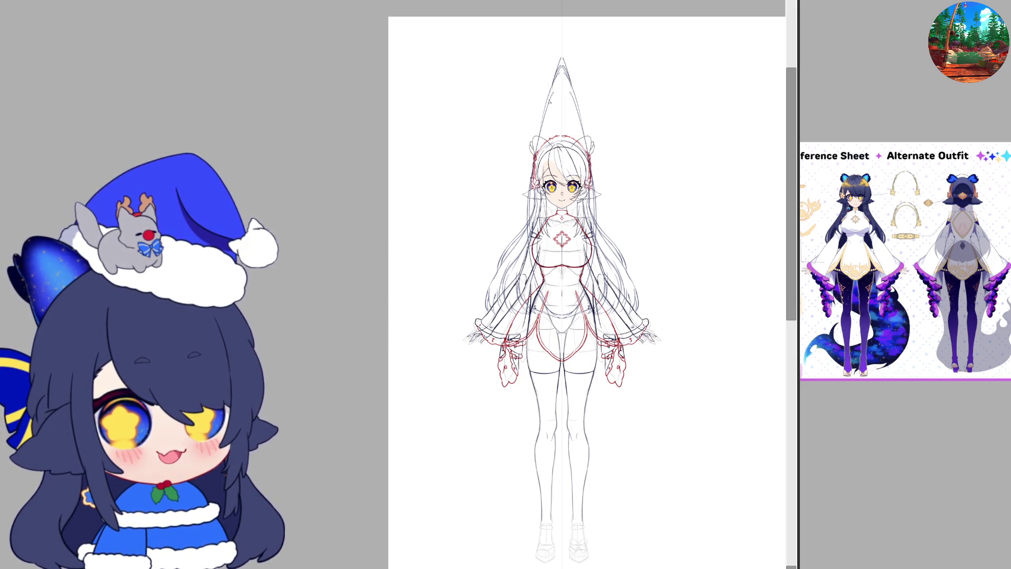
# - Discard trial side strokes and erase the old triangular and outer hair guide lines
pyautogui.moveTo(592, 138); pyautogui.dragTo(598, 172)
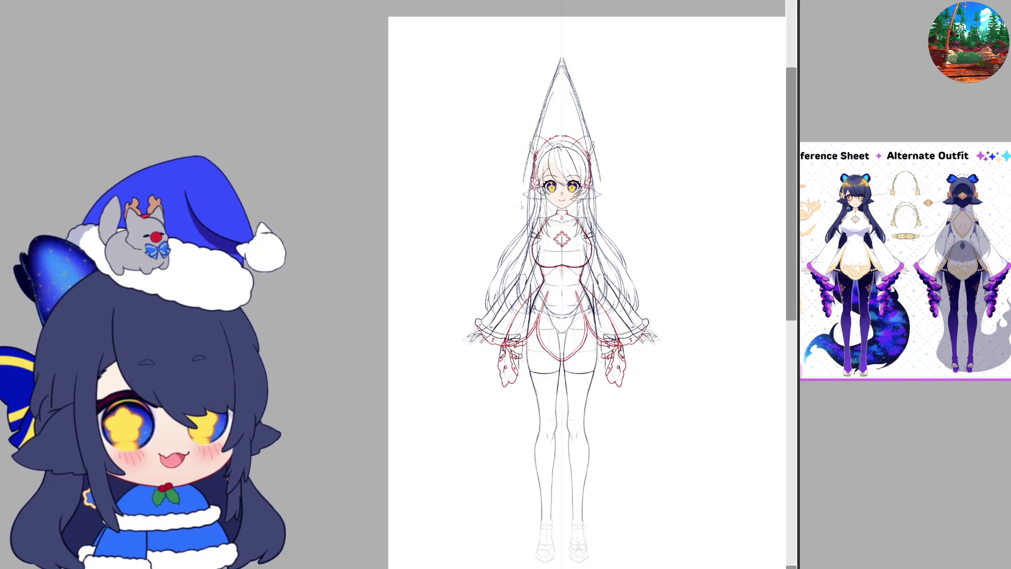
pyautogui.moveTo(600, 216); pyautogui.dragTo(604, 272)
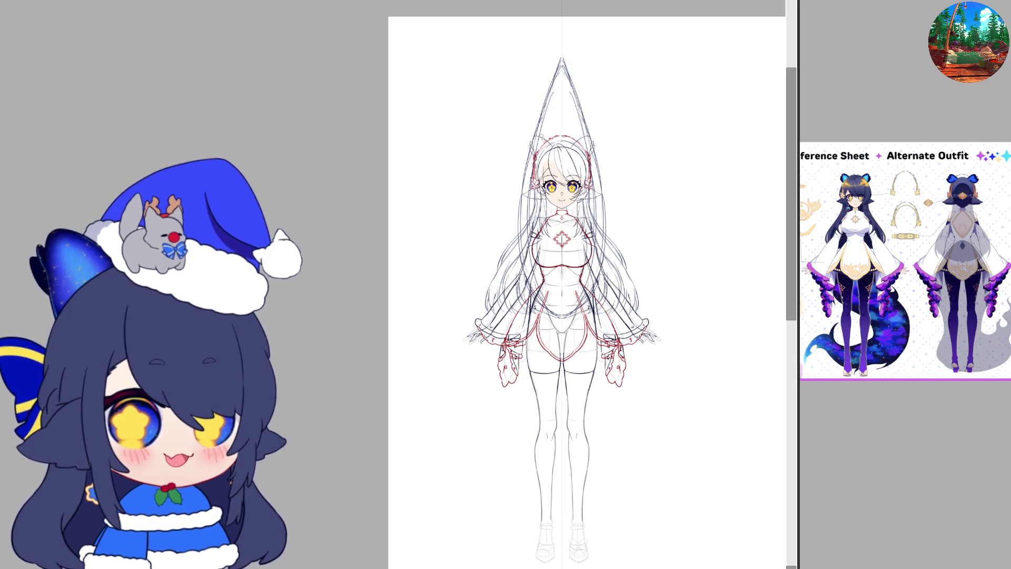
pyautogui.hotkey('ctrl', 'z')
pyautogui.hotkey('ctrl', 'z')
pyautogui.hotkey('ctrl', 'z')
pyautogui.hotkey('ctrl', 'z')
pyautogui.hotkey('ctrl', 'z')
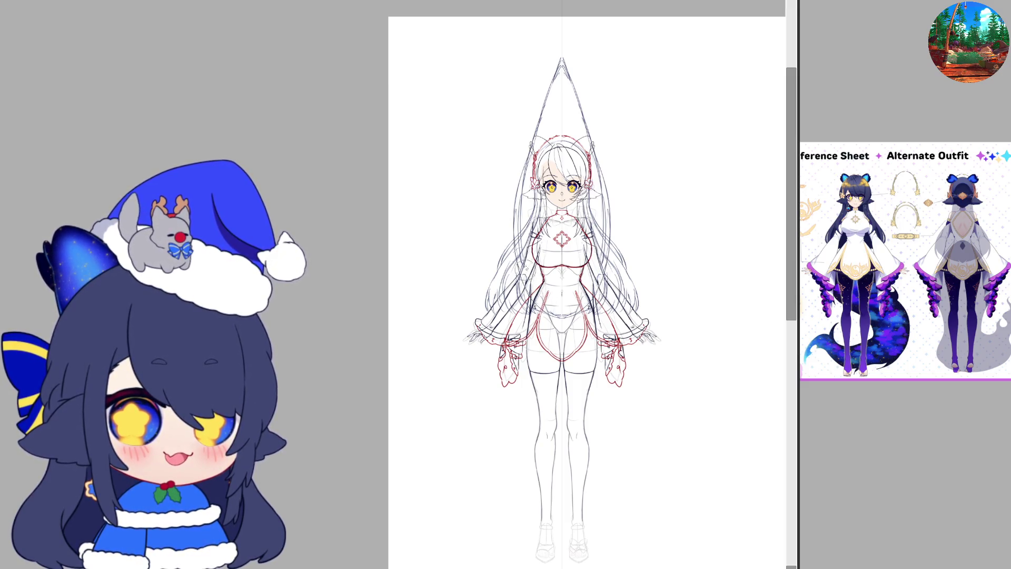
pyautogui.moveTo(527, 292); pyautogui.dragTo(539, 141)
pyautogui.moveTo(555, 79); pyautogui.dragTo(548, 75)
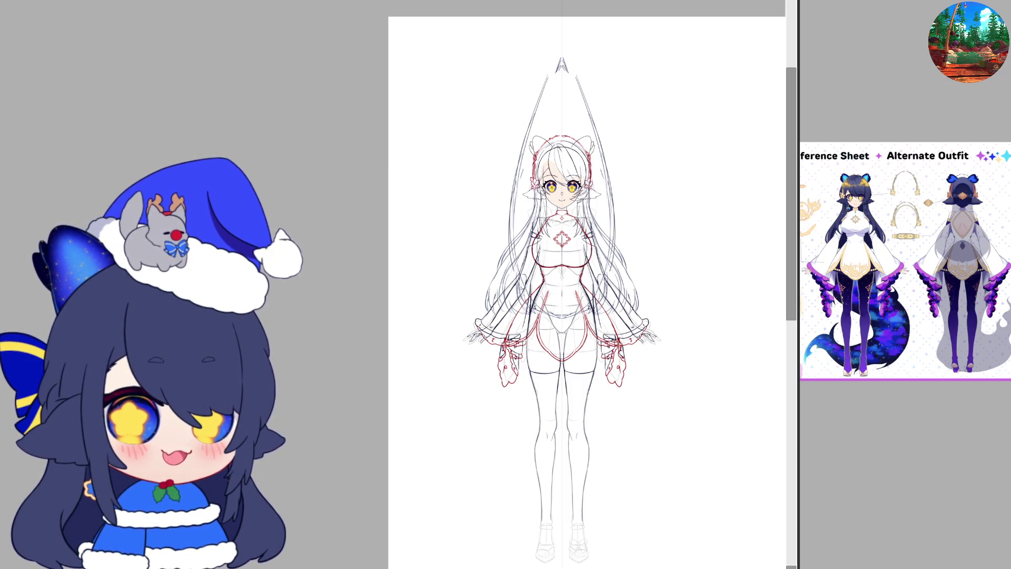
pyautogui.moveTo(529, 125); pyautogui.dragTo(519, 229)
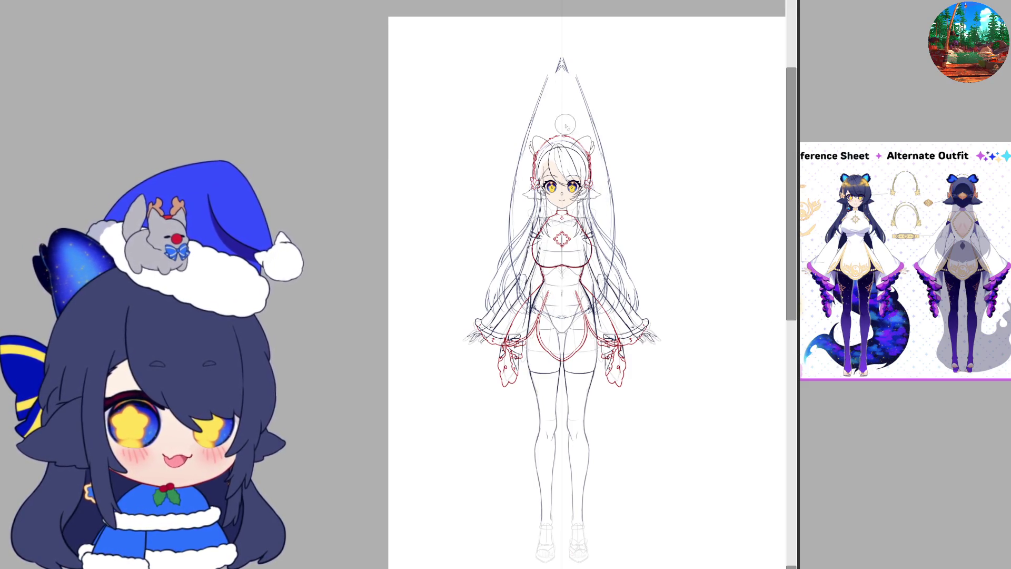
pyautogui.moveTo(561, 64); pyautogui.dragTo(554, 86)
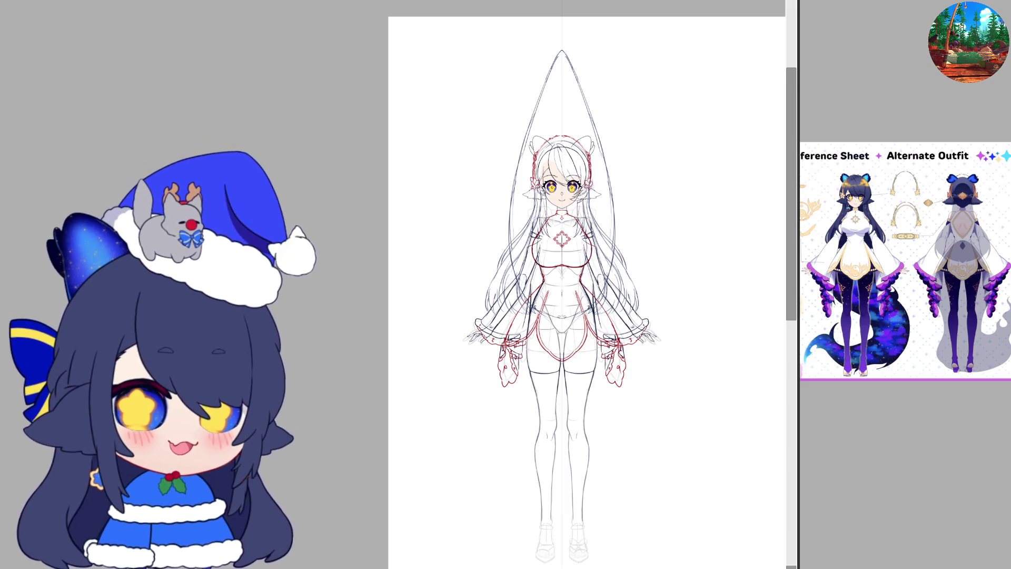
# - Redraw the tall pointed head-and-hair outline as one symmetrical pencil line
pyautogui.scroll(2, 561, 137)
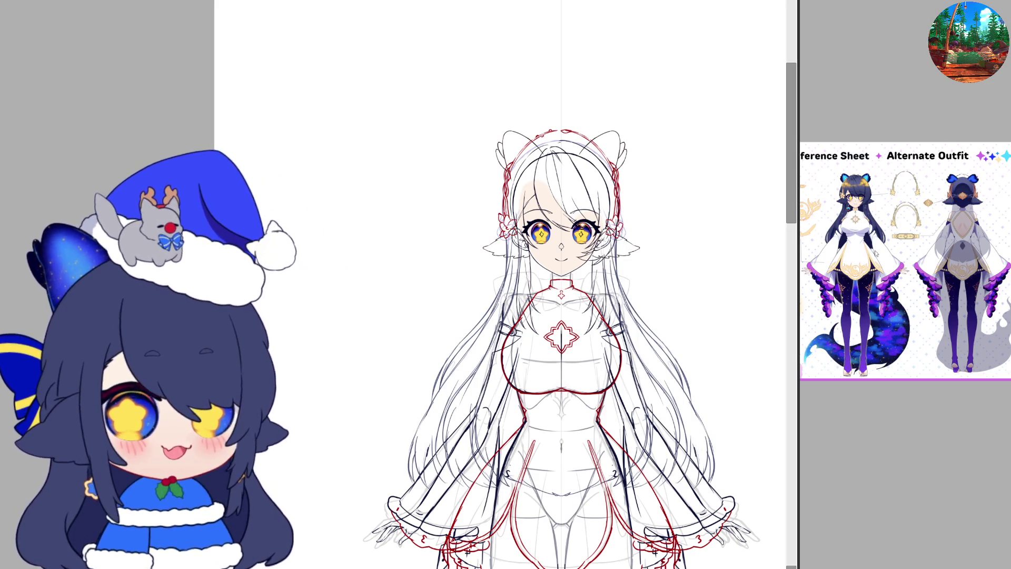
# - Zoom the canvas in on the head and drag the refsa3.jpg viewer left
pyautogui.scroll(3, 866, 227)
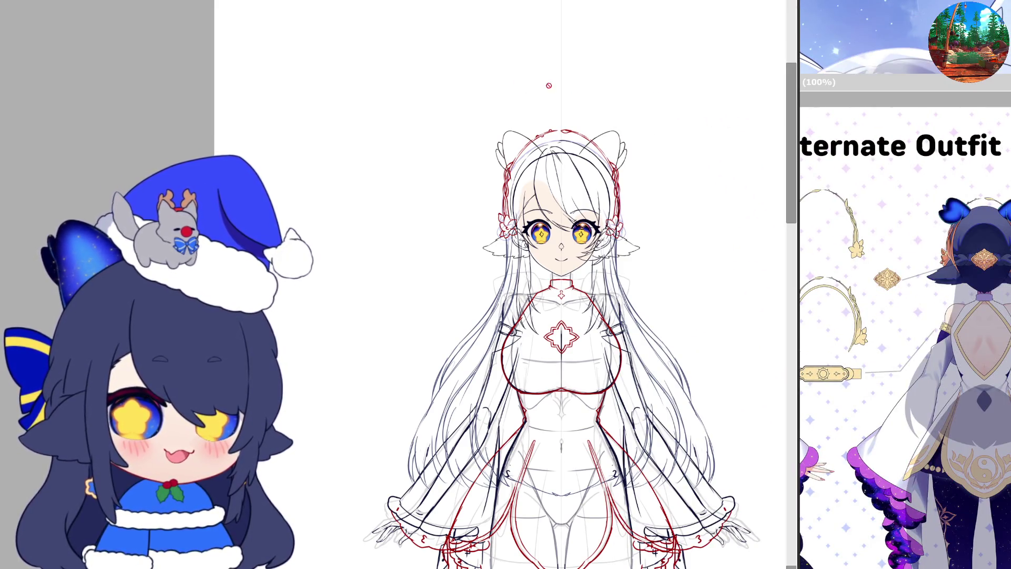
pyautogui.moveTo(913, 100); pyautogui.dragTo(809, 28)
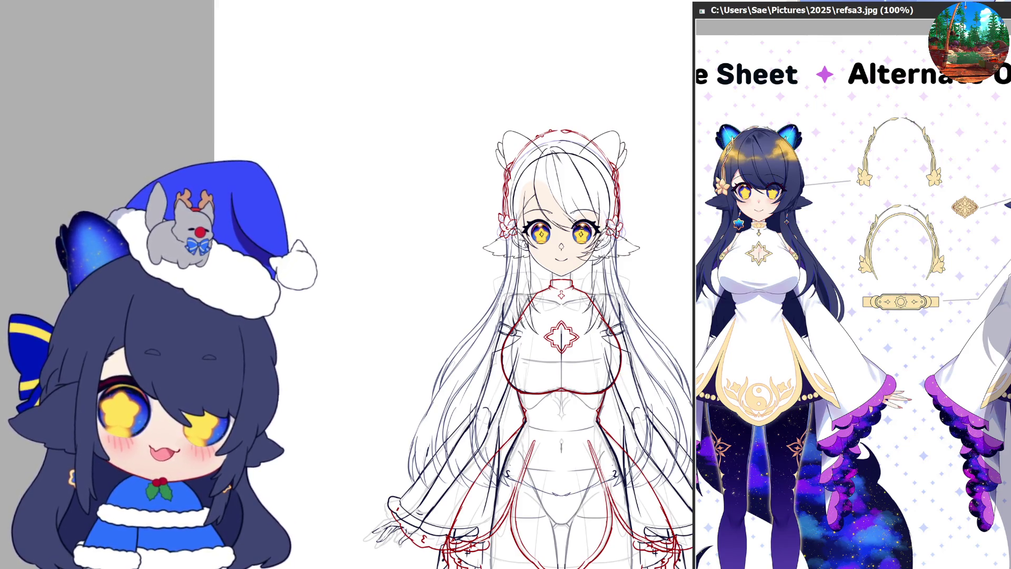
pyautogui.click(474, 106)
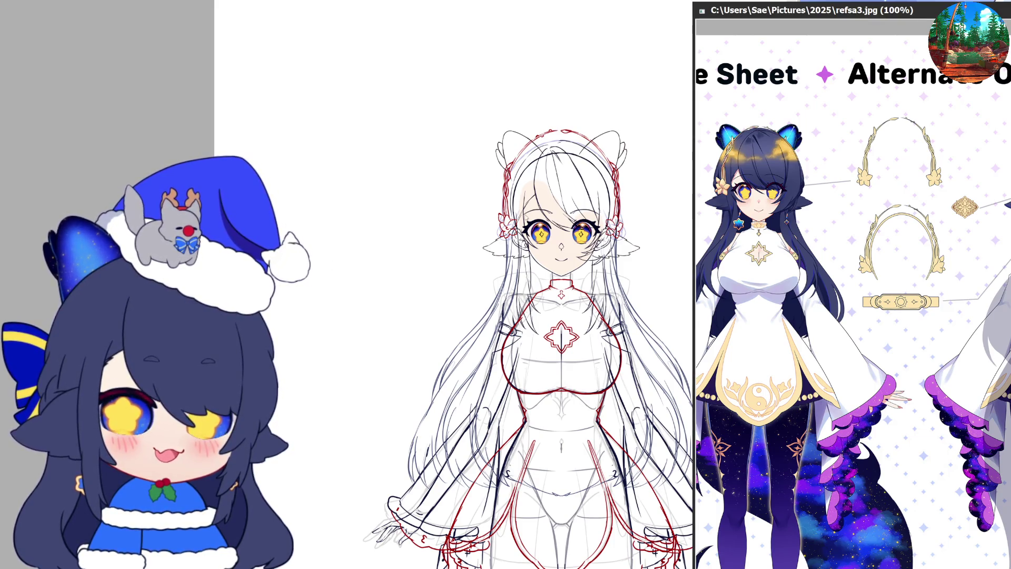
# - Bring up the main-outfit reference sheet, zoom it, and reposition it beside the canvas
pyautogui.hotkey('alt', 'Tab')
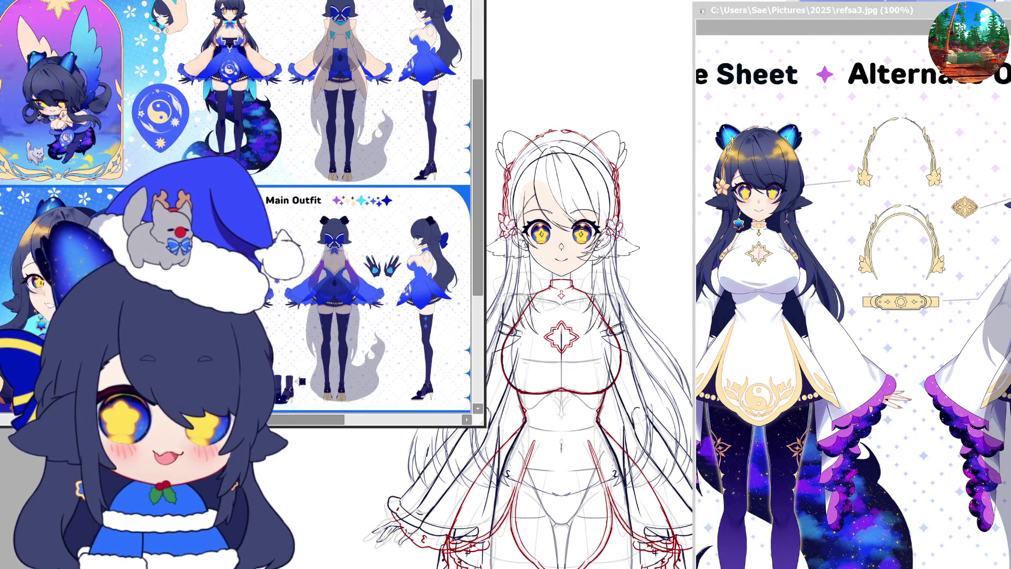
pyautogui.scroll(2, 221, 316)
pyautogui.scroll(2, 222, 316)
pyautogui.scroll(2, 222, 316)
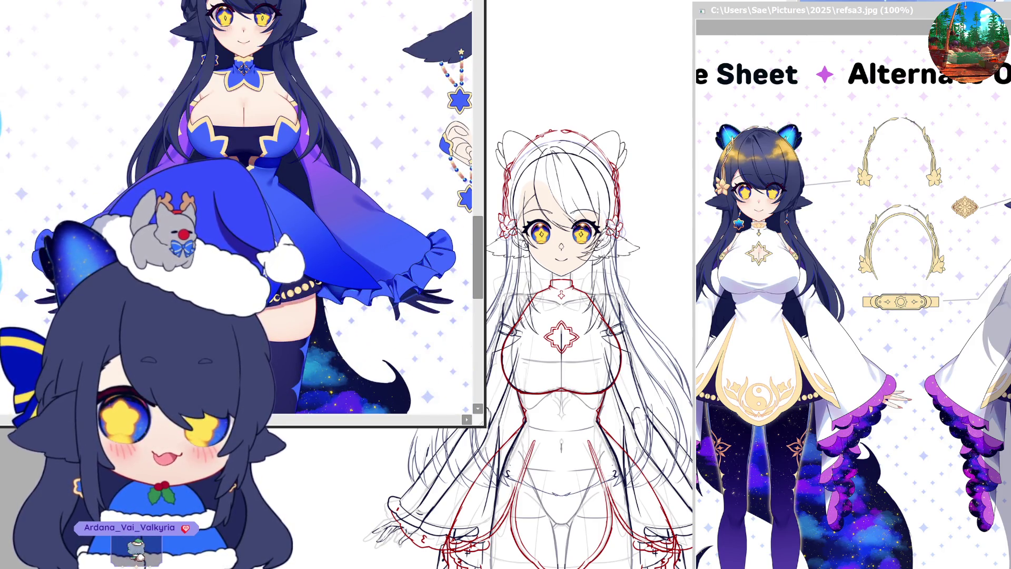
pyautogui.scroll(-1, 221, 316)
pyautogui.scroll(-1, 221, 316)
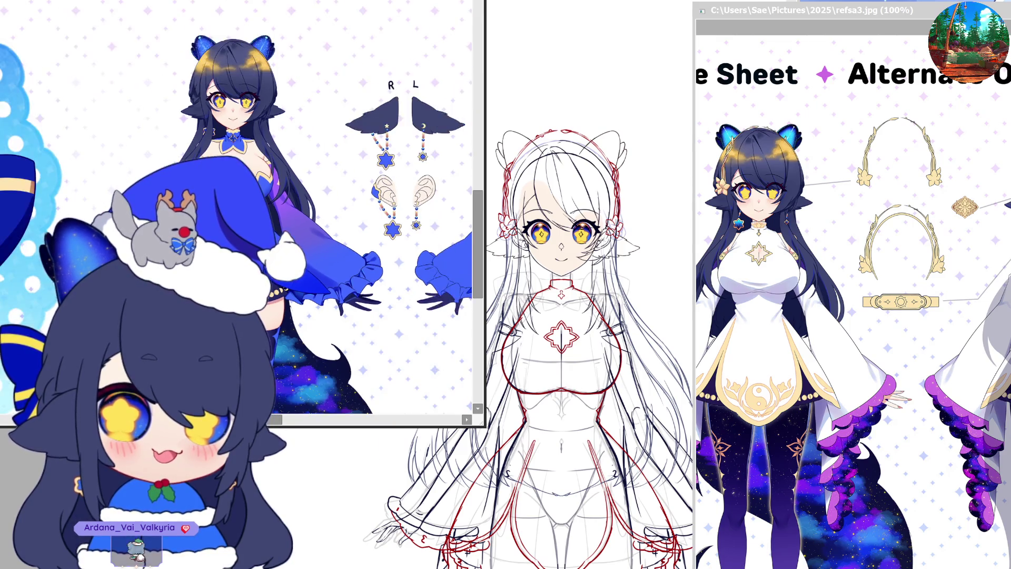
pyautogui.scroll(-1, 221, 316)
pyautogui.scroll(-1, 221, 316)
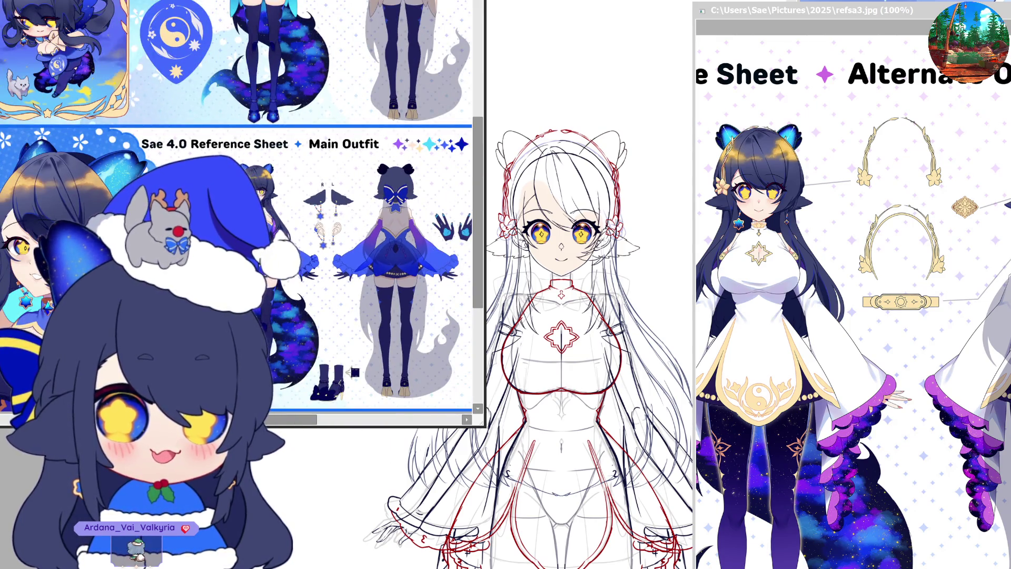
pyautogui.moveTo(361, 216); pyautogui.dragTo(950, 248)
pyautogui.moveTo(892, 0); pyautogui.dragTo(787, 16)
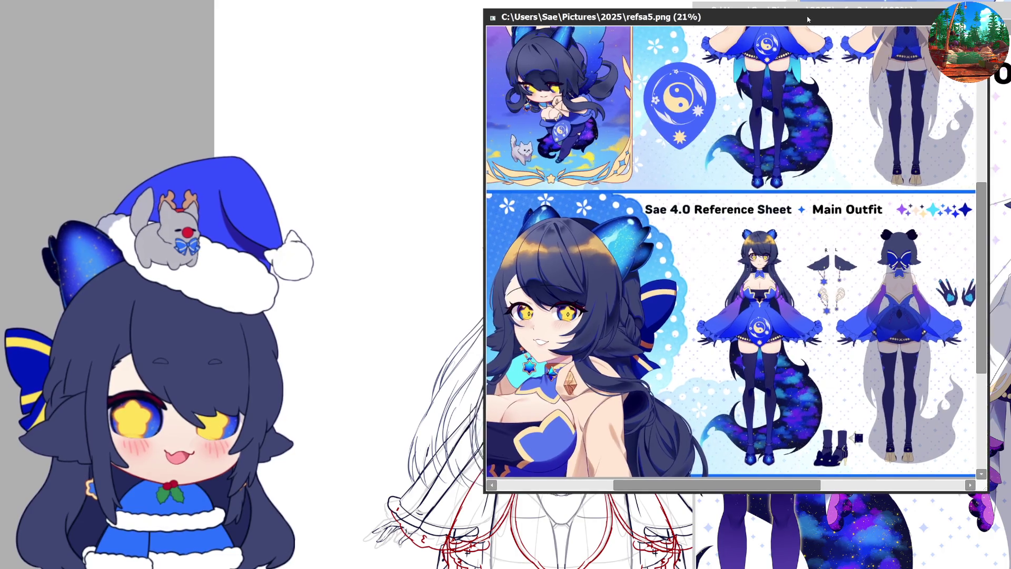
pyautogui.moveTo(788, 17); pyautogui.dragTo(815, 23)
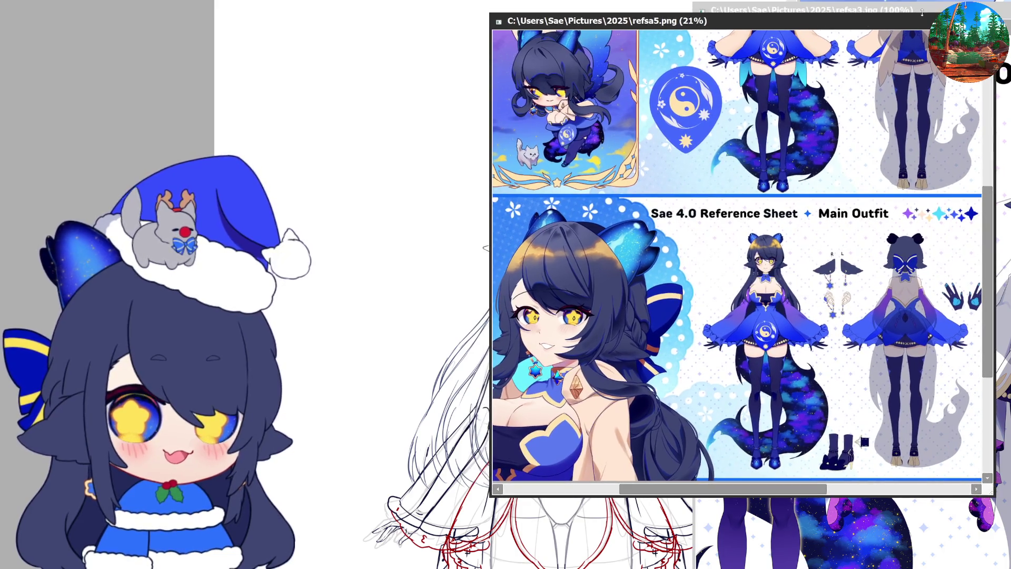
# - Hide the main-outfit sheet, shift the alternate-outfit reference right, and zoom out
pyautogui.press('Escape')
pyautogui.moveTo(737, 9); pyautogui.dragTo(843, 10)
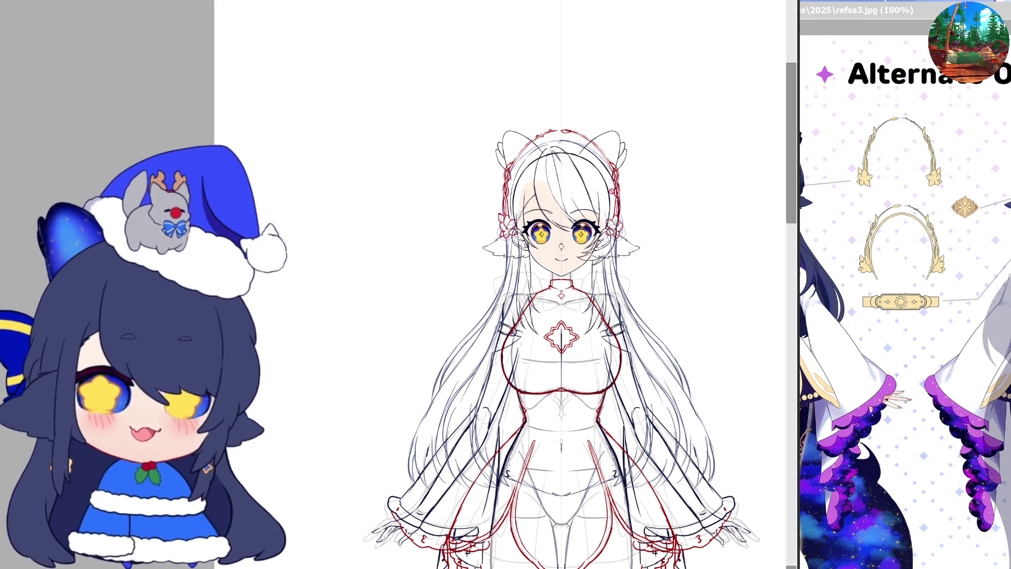
pyautogui.hotkey('ctrl', '-')
# - Ink the lower leg lines down onto both feet toward the toes
pyautogui.scroll(-5, 560, 363)
pyautogui.scroll(-3, 541, 492)
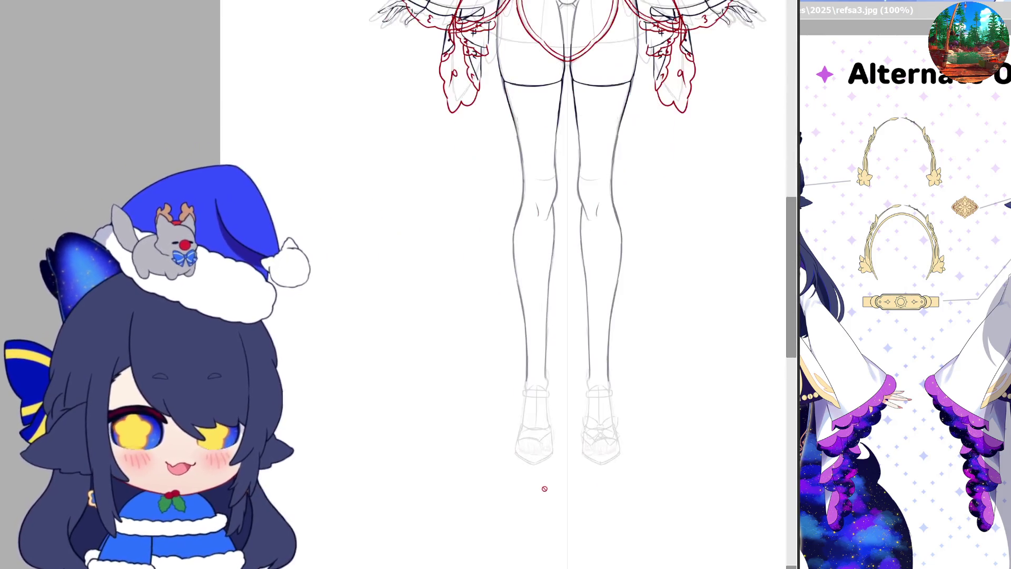
pyautogui.scroll(3, 590, 419)
pyautogui.scroll(2, 590, 419)
pyautogui.scroll(2, 582, 461)
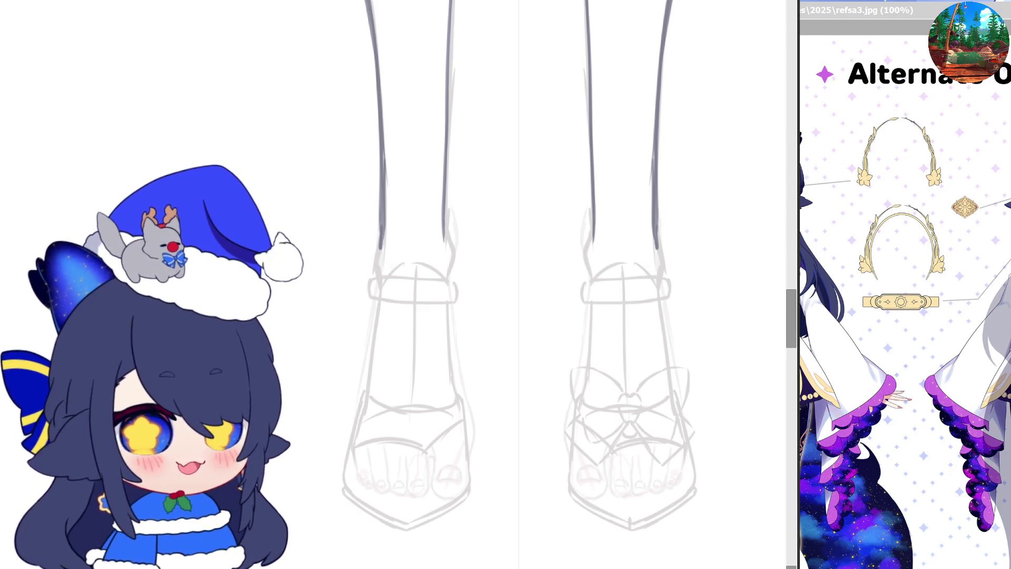
pyautogui.moveTo(595, 221); pyautogui.dragTo(588, 247)
pyautogui.moveTo(444, 224); pyautogui.dragTo(452, 250)
pyautogui.moveTo(594, 223); pyautogui.dragTo(590, 274)
pyautogui.moveTo(652, 218); pyautogui.dragTo(662, 255)
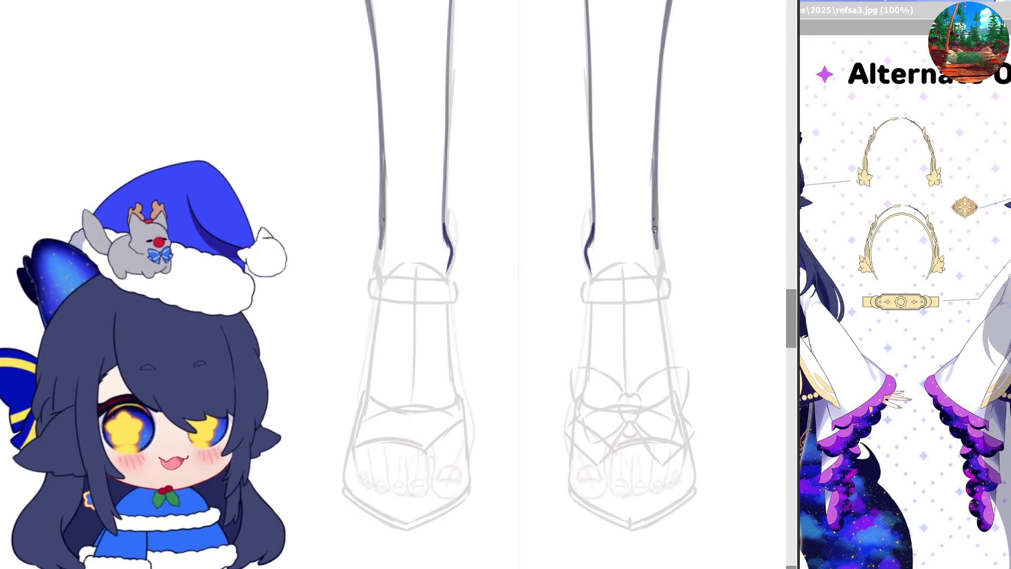
pyautogui.moveTo(592, 269); pyautogui.dragTo(586, 341)
pyautogui.moveTo(589, 305)
pyautogui.mouseDown()
pyautogui.moveTo(579, 410)
pyautogui.moveTo(606, 449)
pyautogui.moveTo(656, 420)
pyautogui.mouseUp()
# - Redo the misplaced toe stroke and ink the right foot's side and toe lines
pyautogui.hotkey('ctrl', 'z')
pyautogui.moveTo(611, 452); pyautogui.dragTo(675, 424)
pyautogui.moveTo(656, 271); pyautogui.dragTo(667, 395)
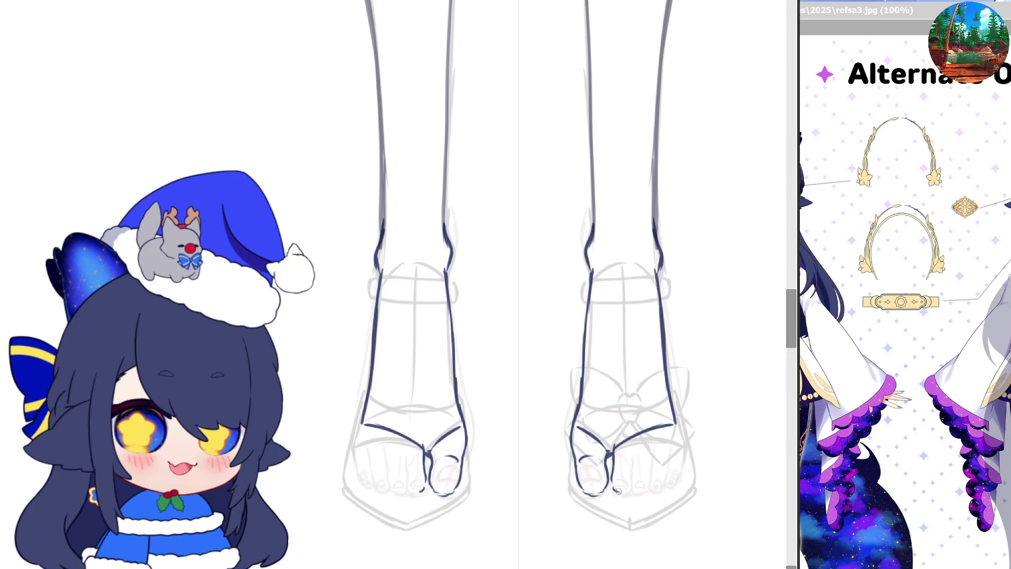
pyautogui.moveTo(637, 488); pyautogui.dragTo(653, 481)
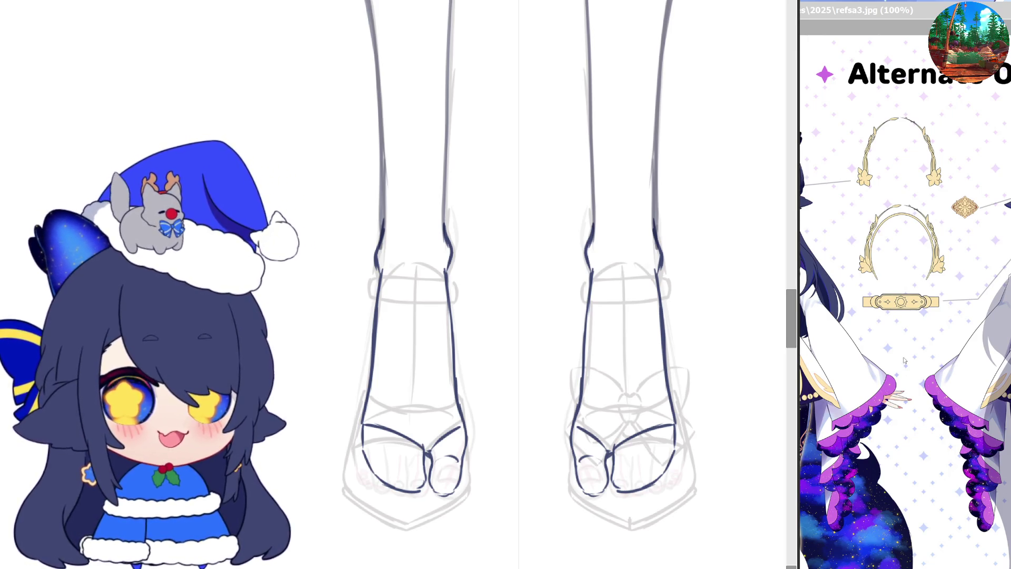
# - Widen the reference window leftward and zoom out to show more of the character sheet
pyautogui.moveTo(799, 284); pyautogui.dragTo(694, 285)
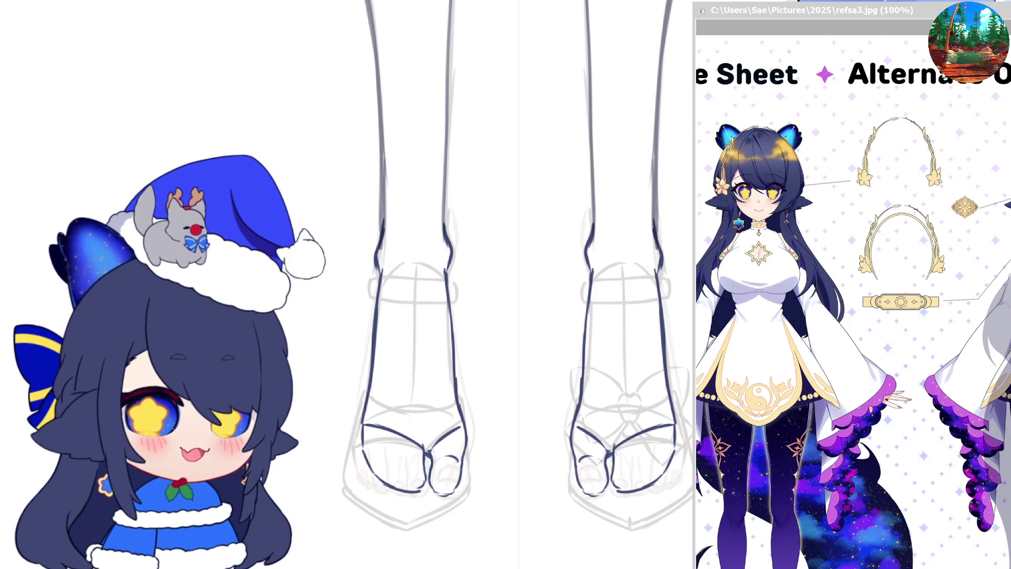
pyautogui.scroll(-2, 811, 158)
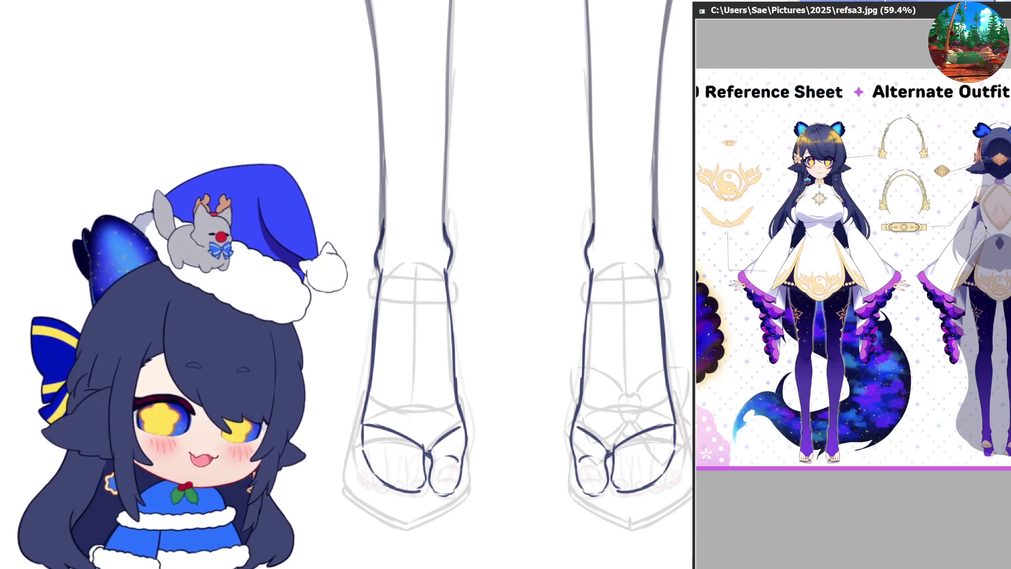
pyautogui.scroll(-1, 822, 237)
pyautogui.scroll(5, 844, 381)
pyautogui.scroll(2, 837, 387)
pyautogui.scroll(1, 822, 400)
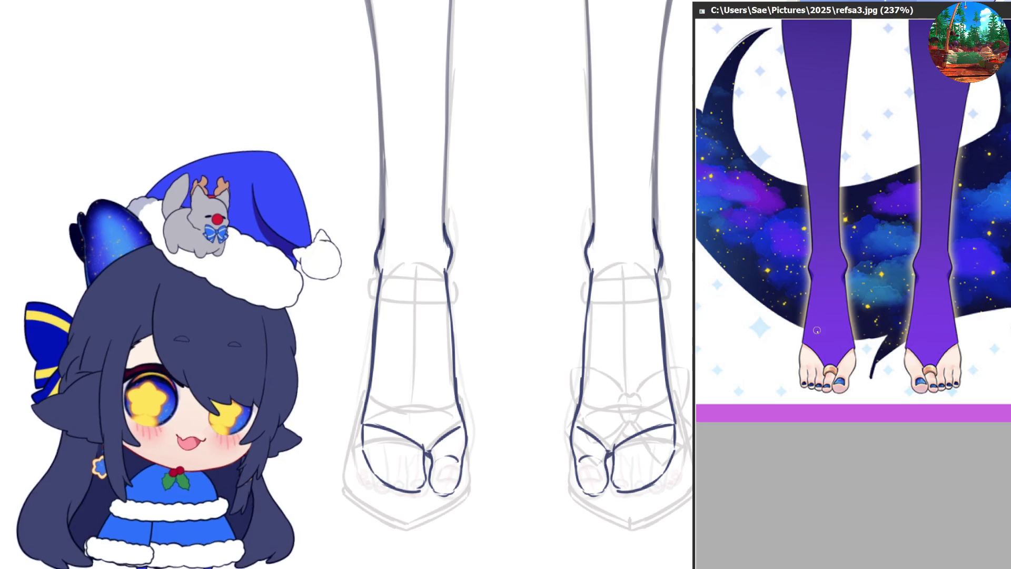
# - Zoom the reference to 336% on the feet, narrow its window, and begin the red toe outline
pyautogui.scroll(1, 805, 416)
pyautogui.scroll(1, 793, 426)
pyautogui.scroll(1, 864, 417)
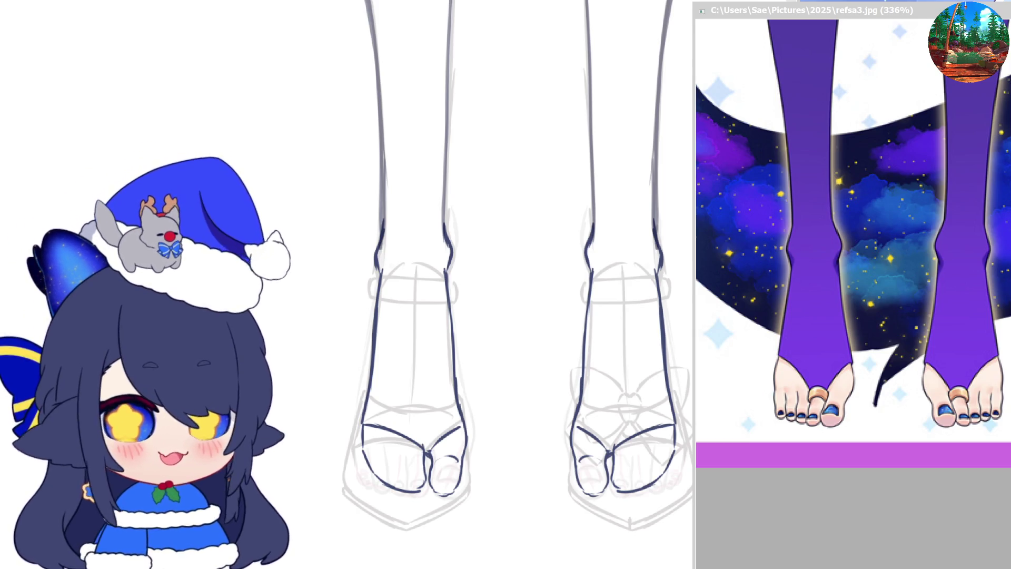
pyautogui.moveTo(693, 285); pyautogui.dragTo(799, 284)
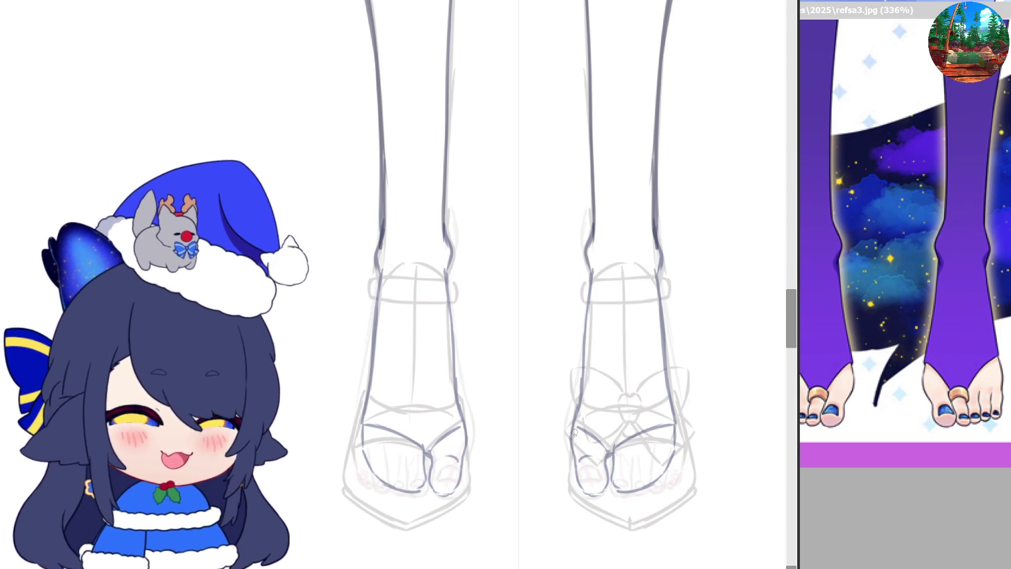
pyautogui.moveTo(577, 409); pyautogui.dragTo(577, 403)
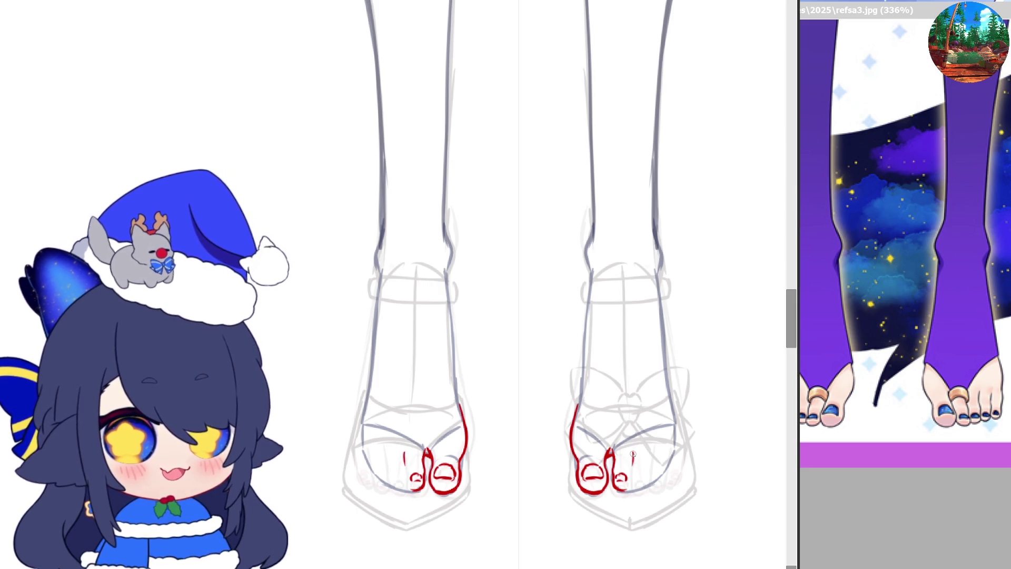
# - Ink the small toe on both feet in red and lasso the right foot's toes
pyautogui.moveTo(632, 454); pyautogui.dragTo(631, 480)
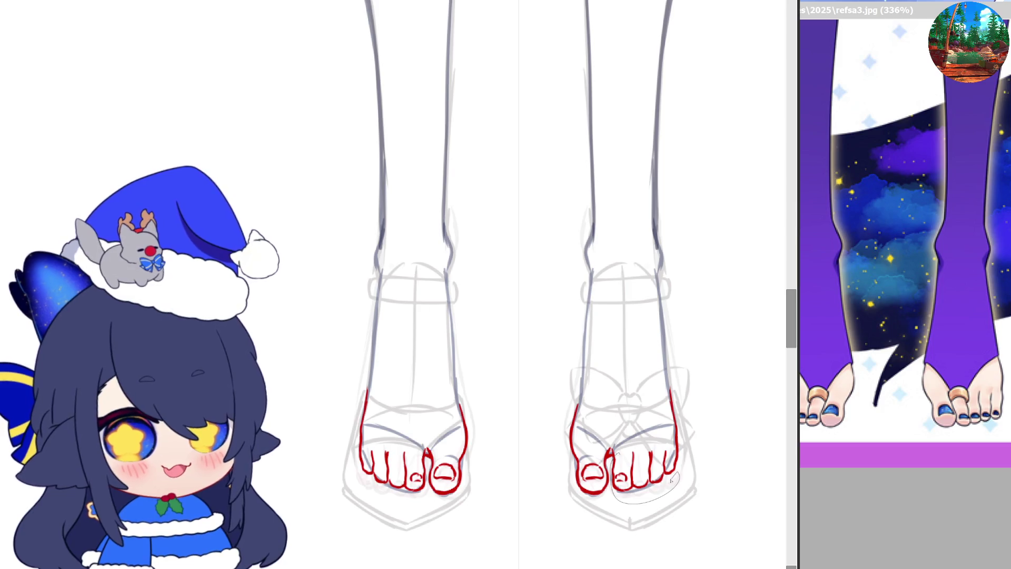
pyautogui.moveTo(668, 440); pyautogui.dragTo(608, 453)
# - Nudge the right foot's selected toes into place, then trim and redraw the red toe lines
pyautogui.hotkey('ctrl', 't')
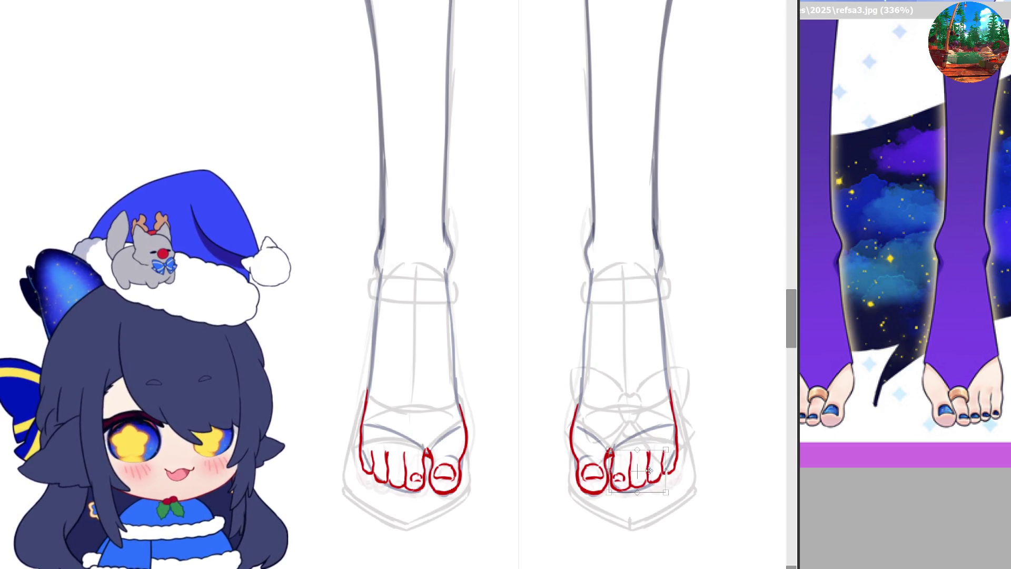
pyautogui.moveTo(652, 469); pyautogui.dragTo(655, 464)
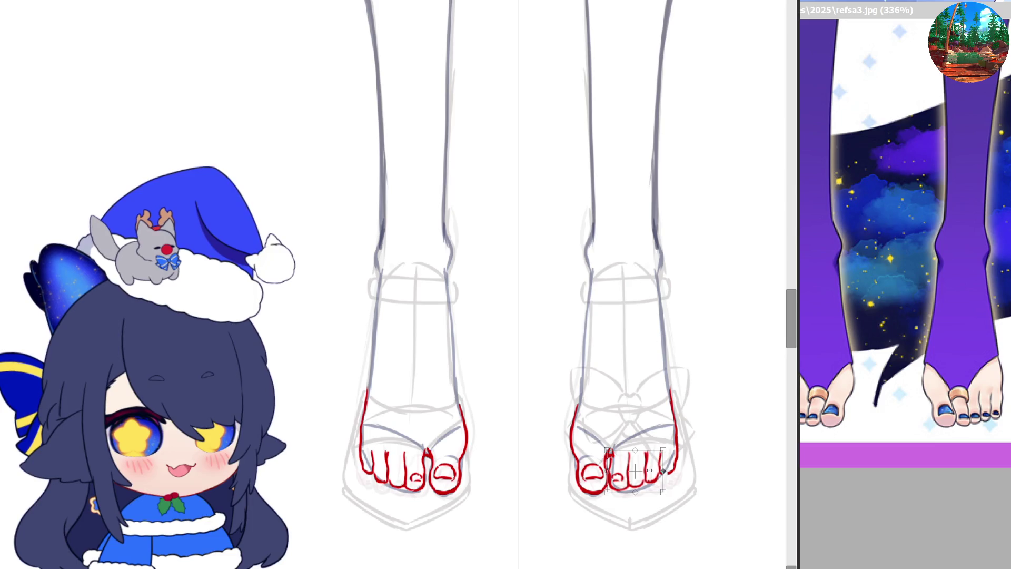
pyautogui.press('Return')
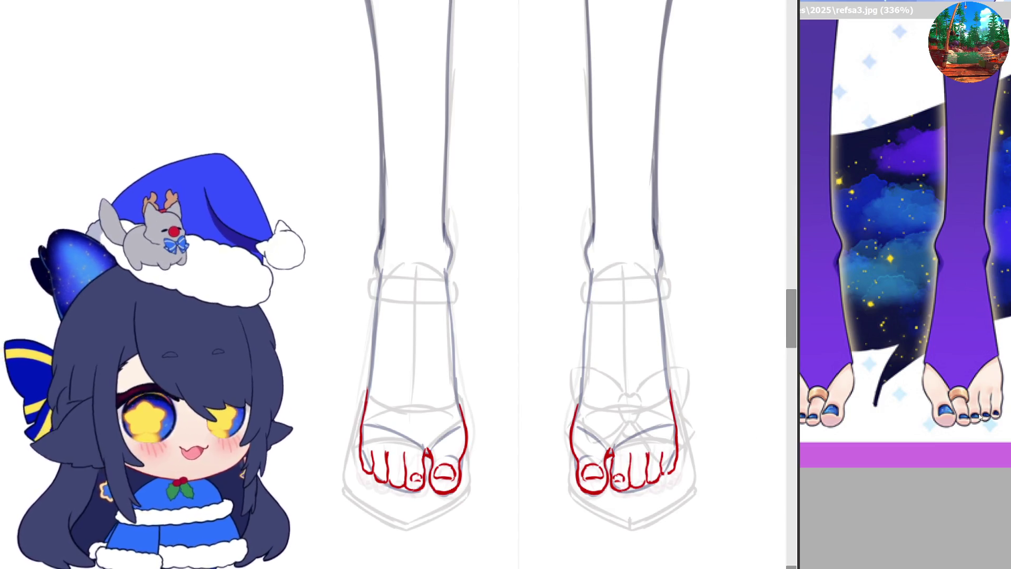
pyautogui.moveTo(369, 458); pyautogui.dragTo(421, 458)
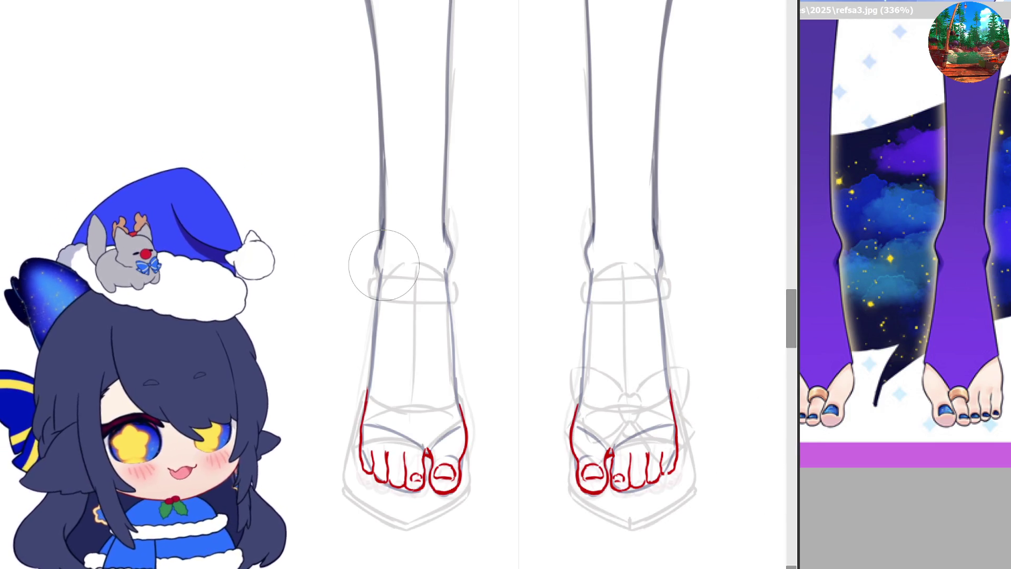
pyautogui.moveTo(680, 453); pyautogui.dragTo(642, 474)
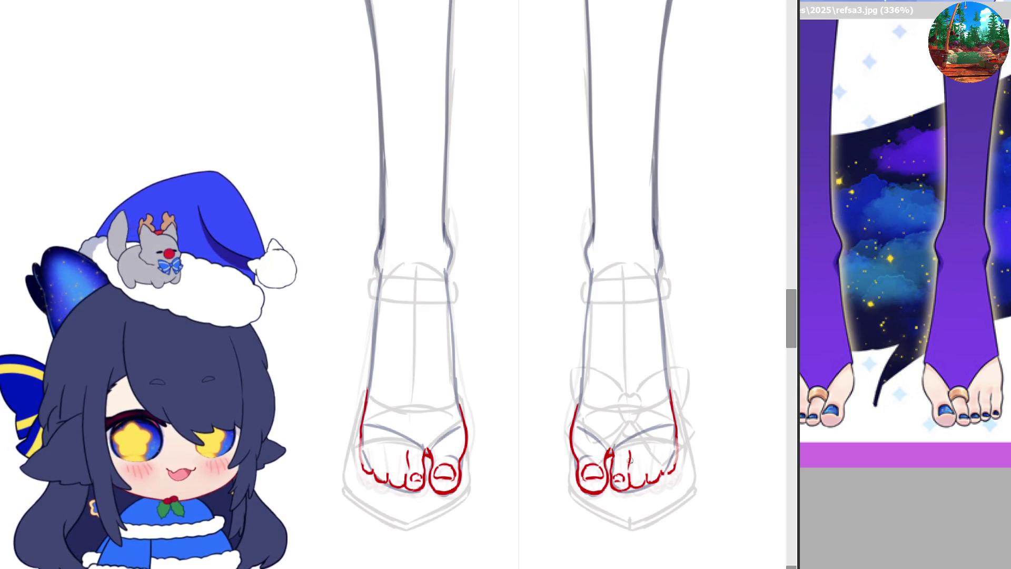
pyautogui.moveTo(648, 473); pyautogui.dragTo(645, 482)
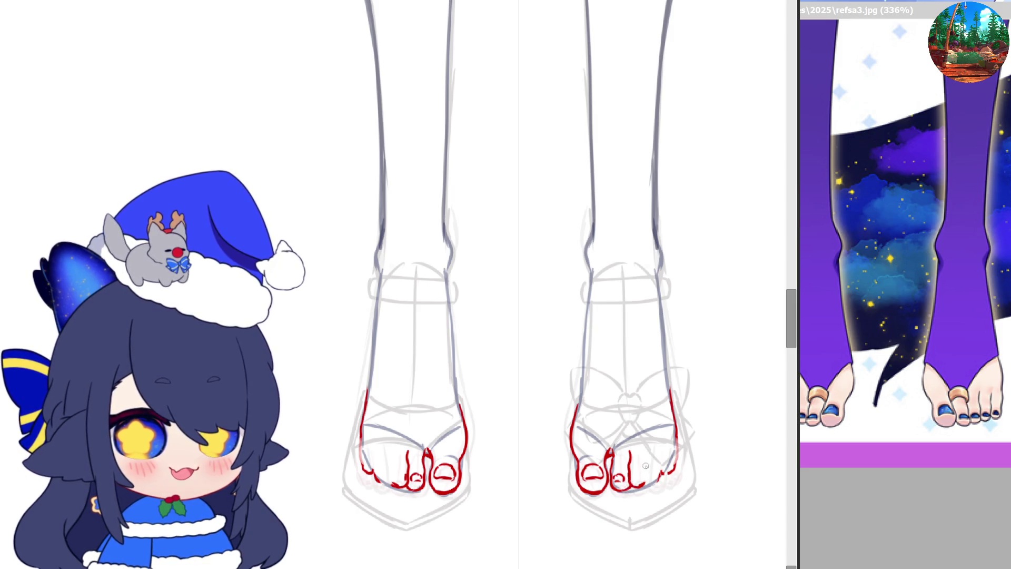
pyautogui.hotkey('ctrl', 'z')
pyautogui.moveTo(646, 452); pyautogui.dragTo(646, 463)
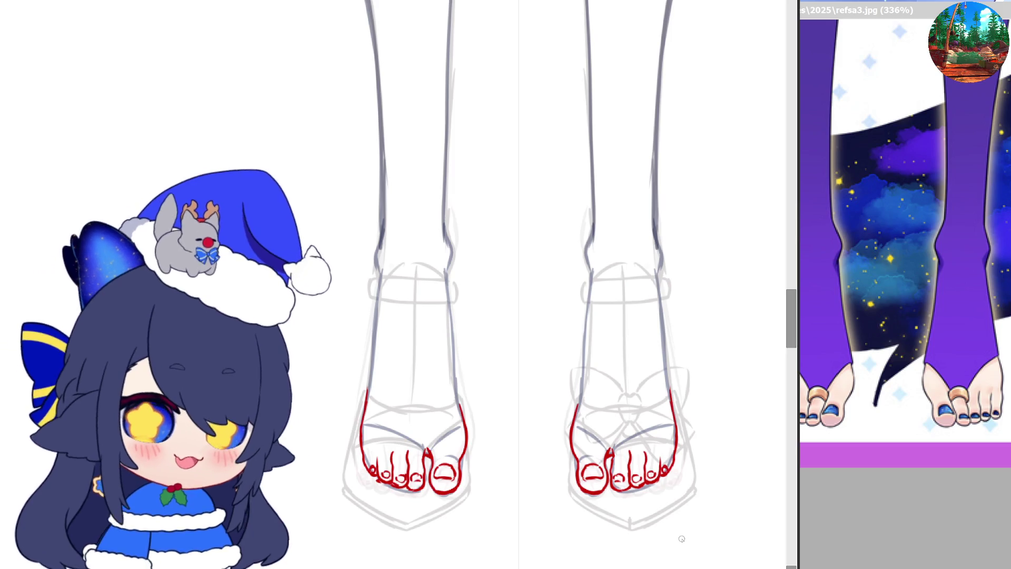
# - Sketch a small mirrored toe loop beside each leg
pyautogui.scroll(-5, 667, 483)
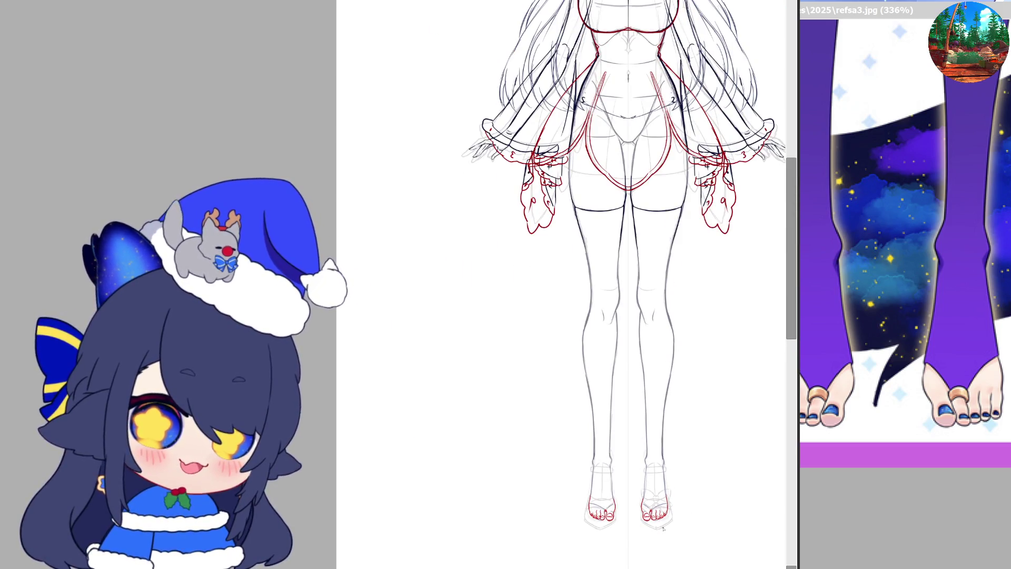
pyautogui.scroll(4, 663, 528)
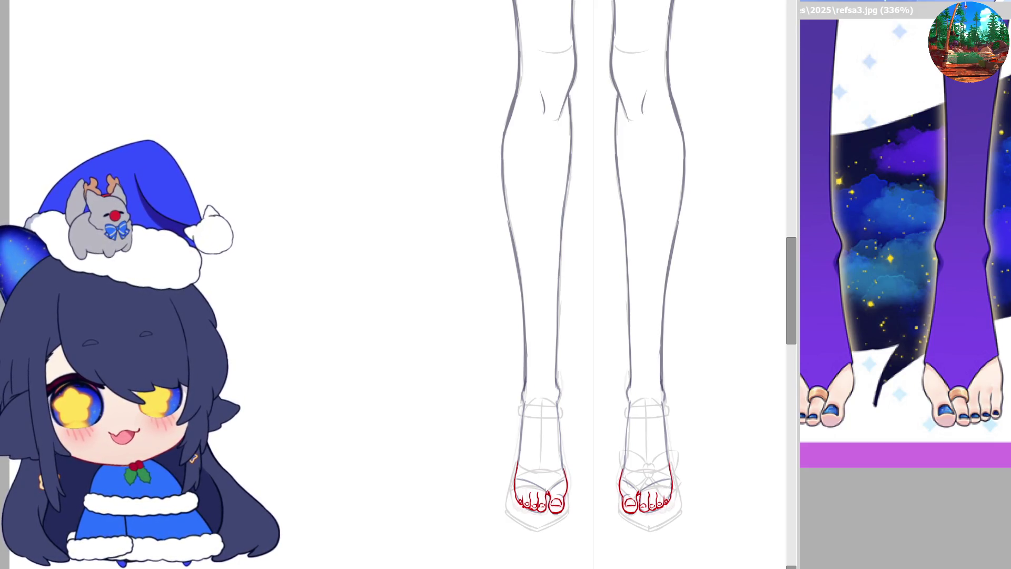
pyautogui.moveTo(730, 395)
pyautogui.mouseDown()
pyautogui.moveTo(724, 422)
pyautogui.moveTo(736, 422)
pyautogui.mouseUp()
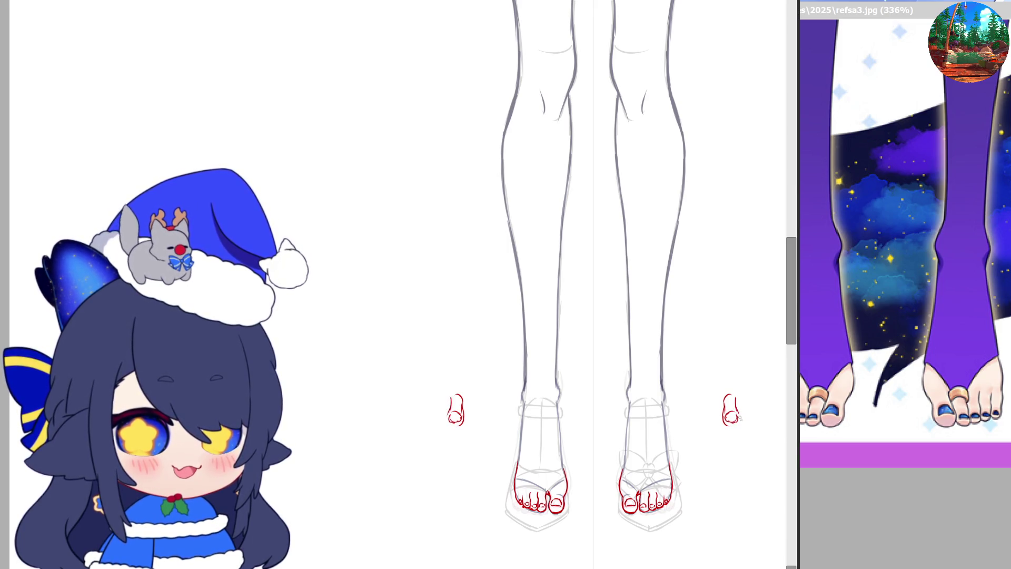
# - Sketch practice toes and foot edges beside the legs, then erase those practice sketches
pyautogui.hotkey('ctrl', 'z')
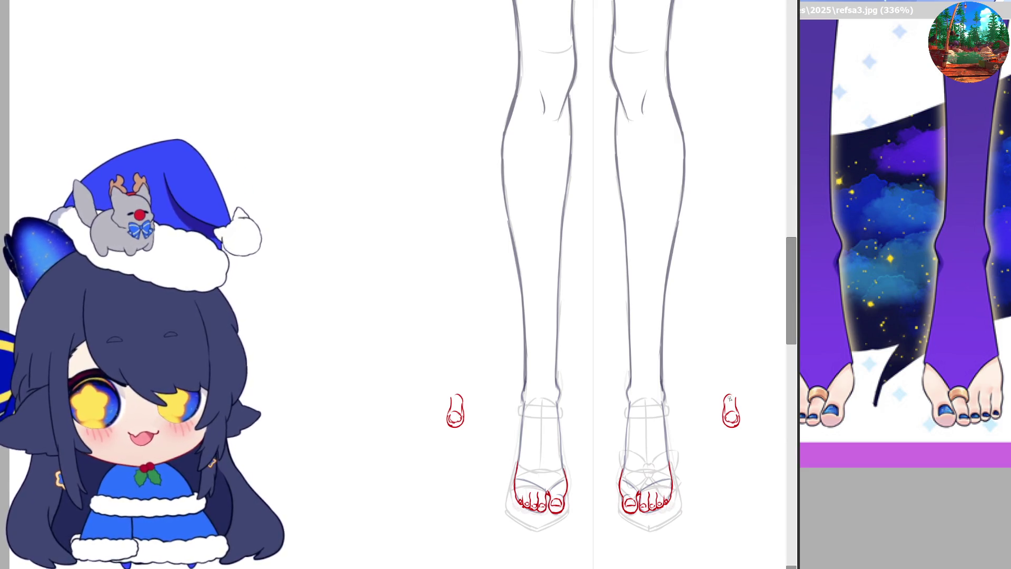
pyautogui.moveTo(741, 398); pyautogui.dragTo(751, 408)
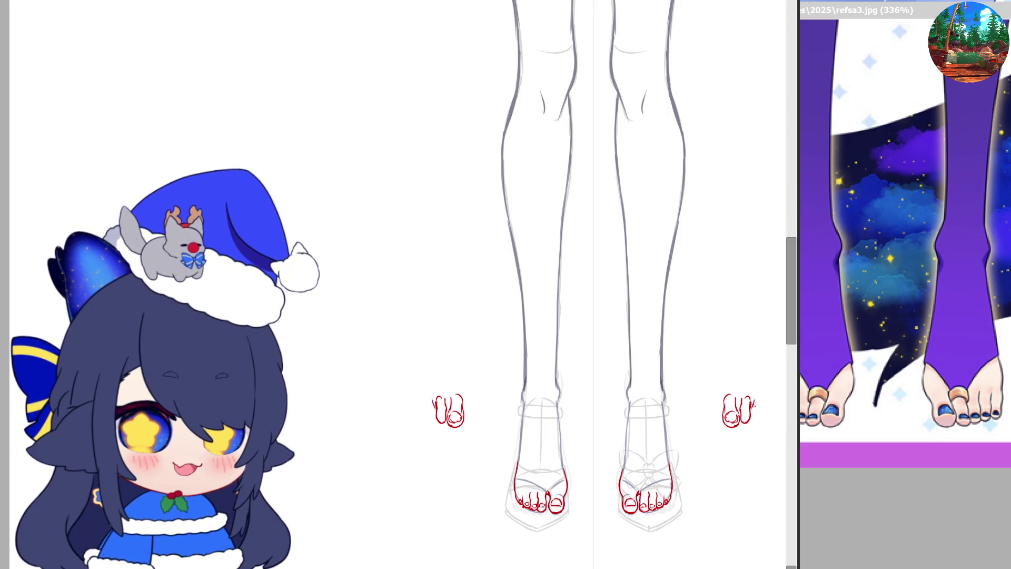
pyautogui.moveTo(761, 401); pyautogui.dragTo(759, 416)
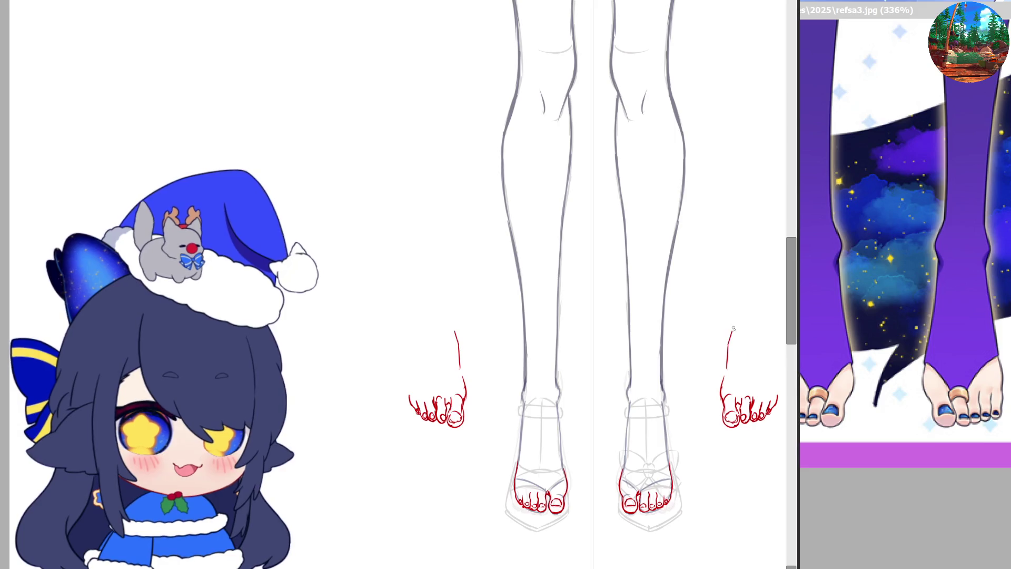
pyautogui.moveTo(770, 332)
pyautogui.mouseDown()
pyautogui.moveTo(773, 377)
pyautogui.moveTo(767, 367)
pyautogui.mouseUp()
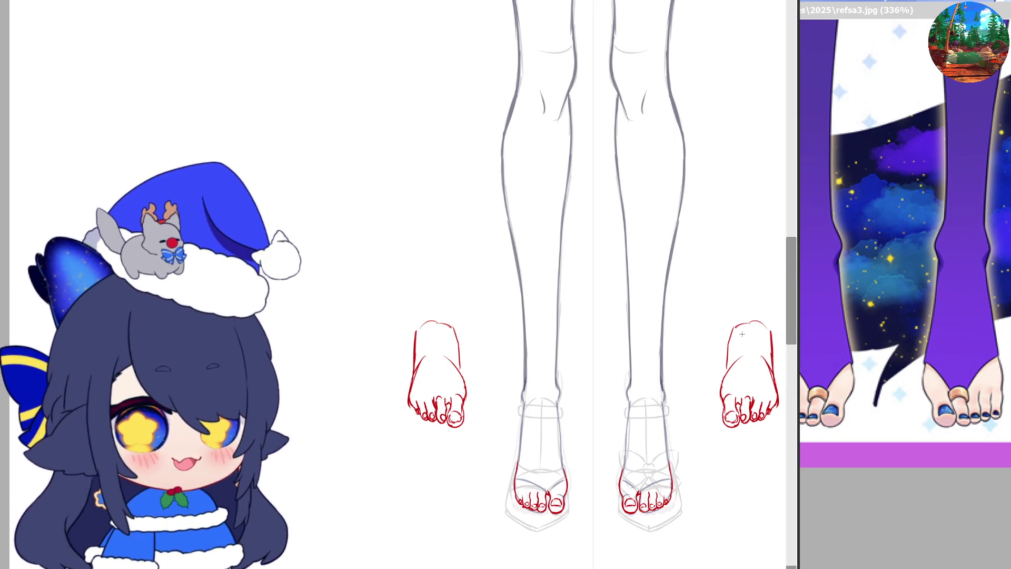
pyautogui.press('e')
pyautogui.moveTo(751, 380)
pyautogui.mouseDown()
pyautogui.moveTo(774, 327)
pyautogui.moveTo(745, 458)
pyautogui.mouseUp()
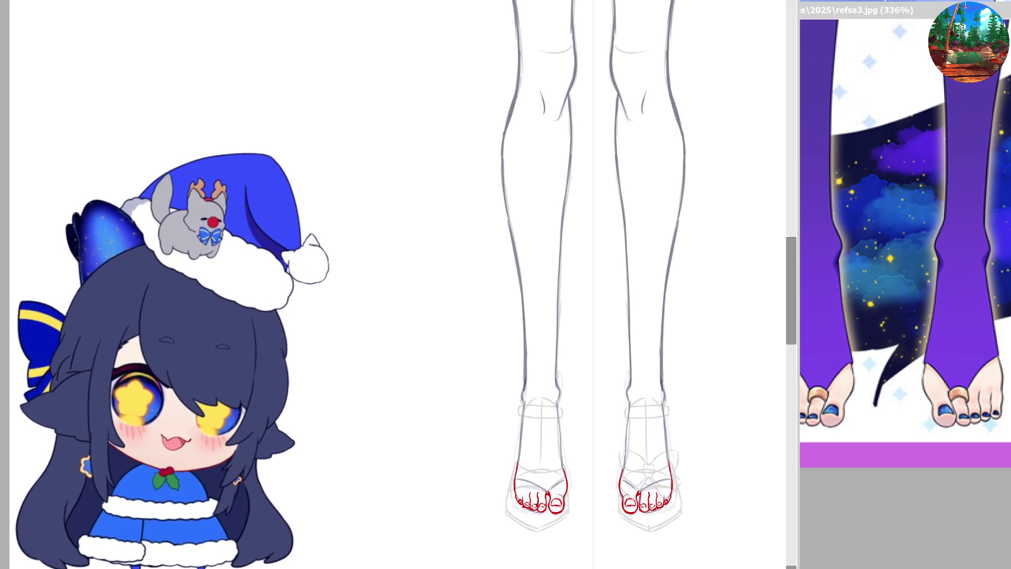
# - Zoom in and stretch the red foot lines downward with a free transform
pyautogui.scroll(3, 658, 548)
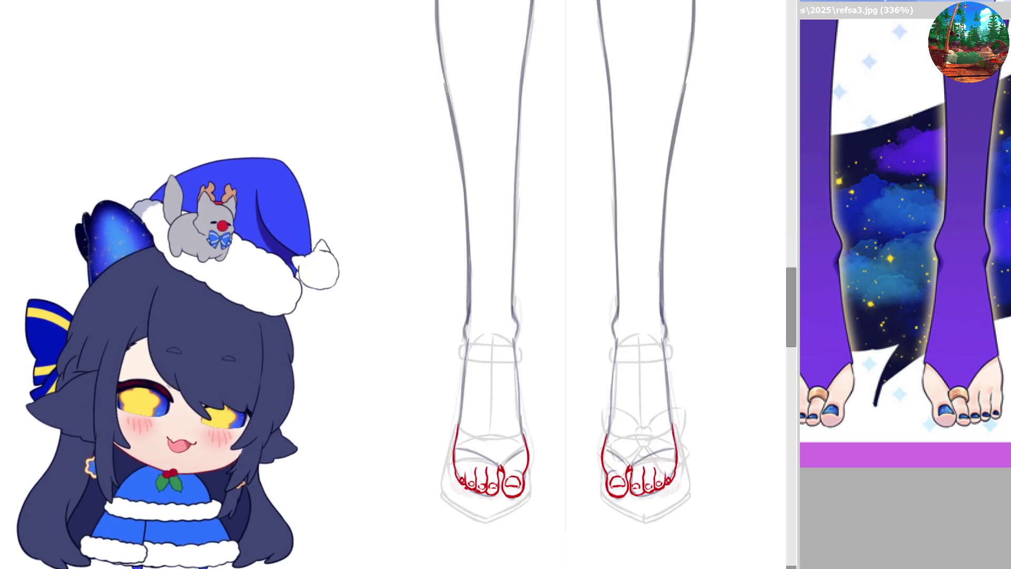
pyautogui.scroll(2, 630, 510)
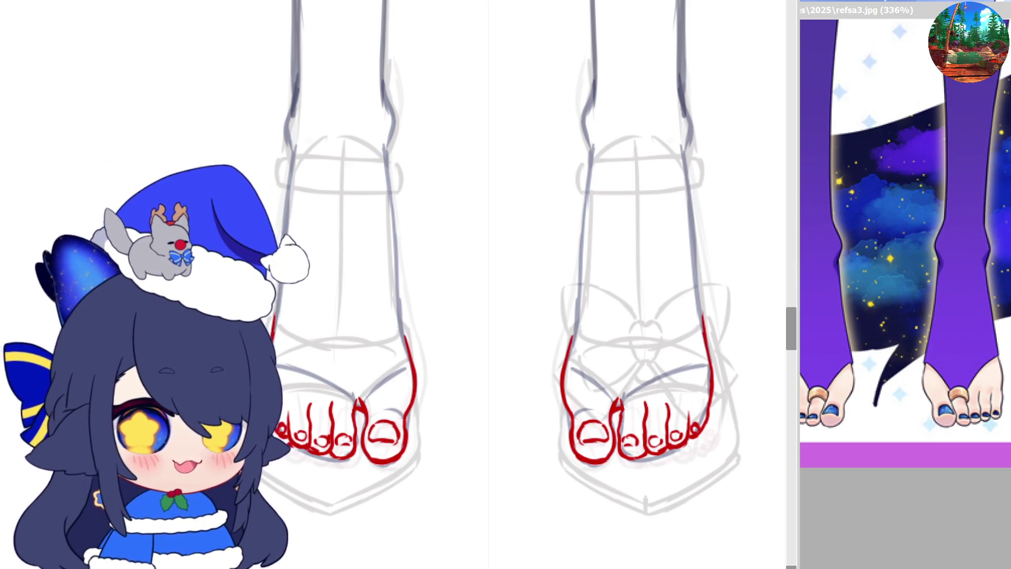
pyautogui.click(860, 450)
pyautogui.hotkey('ctrl', 't')
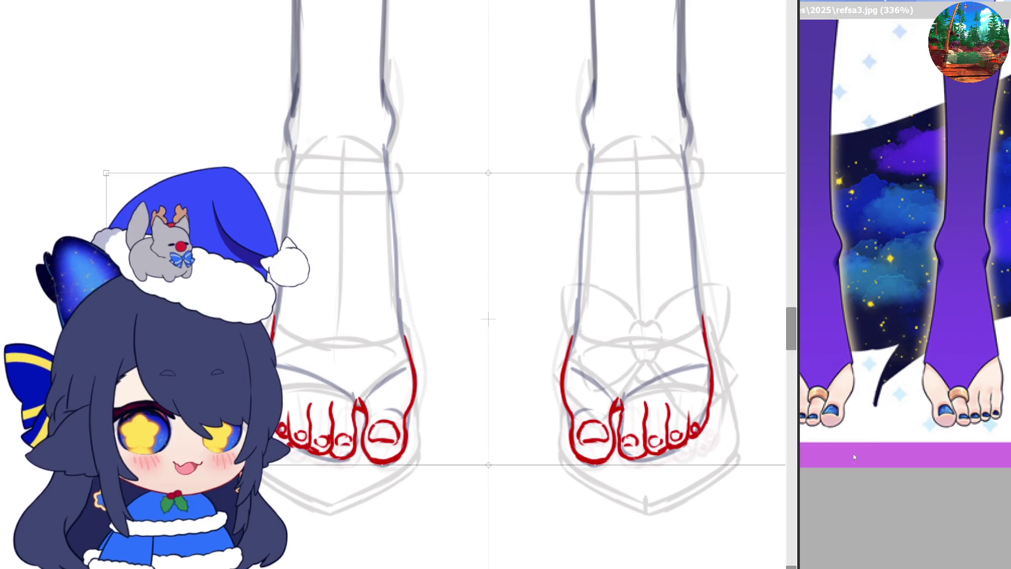
pyautogui.moveTo(509, 465); pyautogui.dragTo(489, 490)
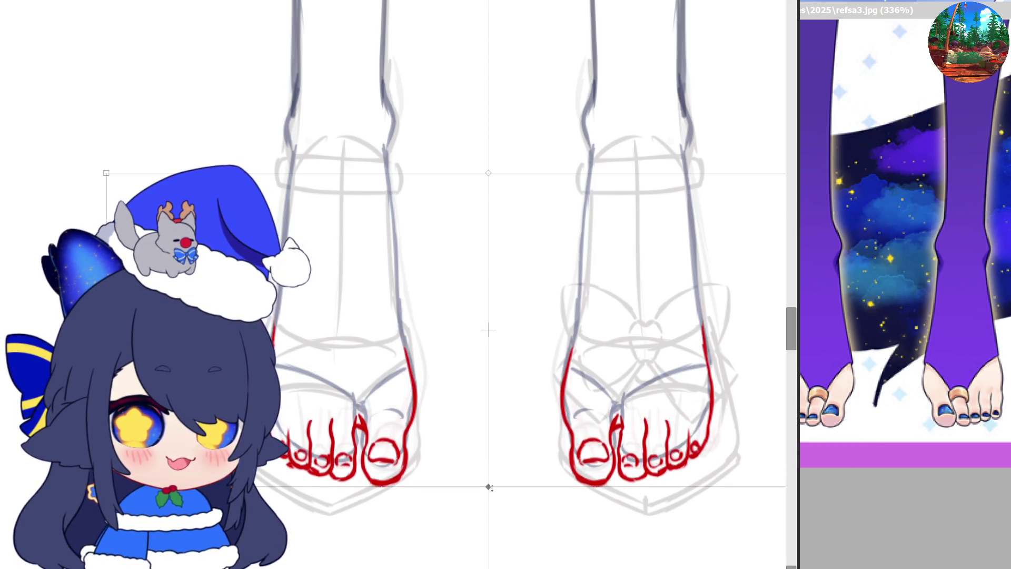
pyautogui.press('Return')
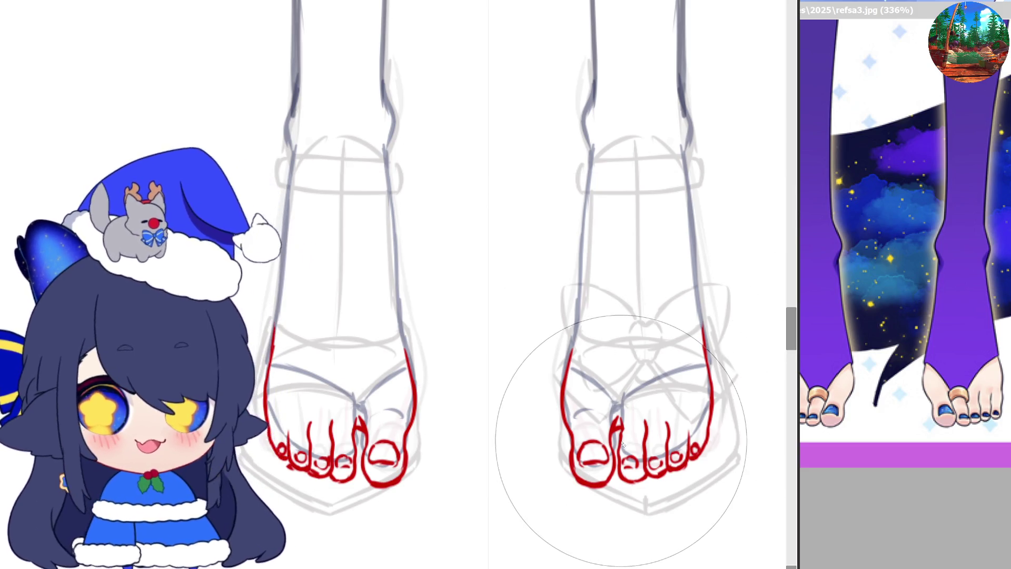
# - Select the toes on both feet and lengthen them downward
pyautogui.moveTo(601, 458)
pyautogui.mouseDown()
pyautogui.moveTo(697, 450)
pyautogui.moveTo(606, 490)
pyautogui.mouseUp()
pyautogui.hotkey('ctrl', 't')
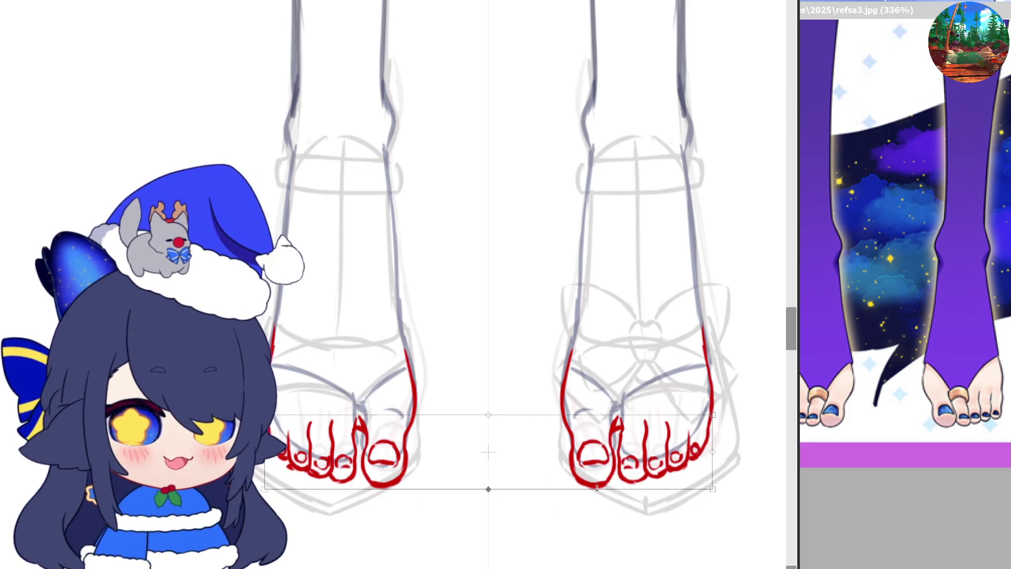
pyautogui.moveTo(489, 490); pyautogui.dragTo(489, 500)
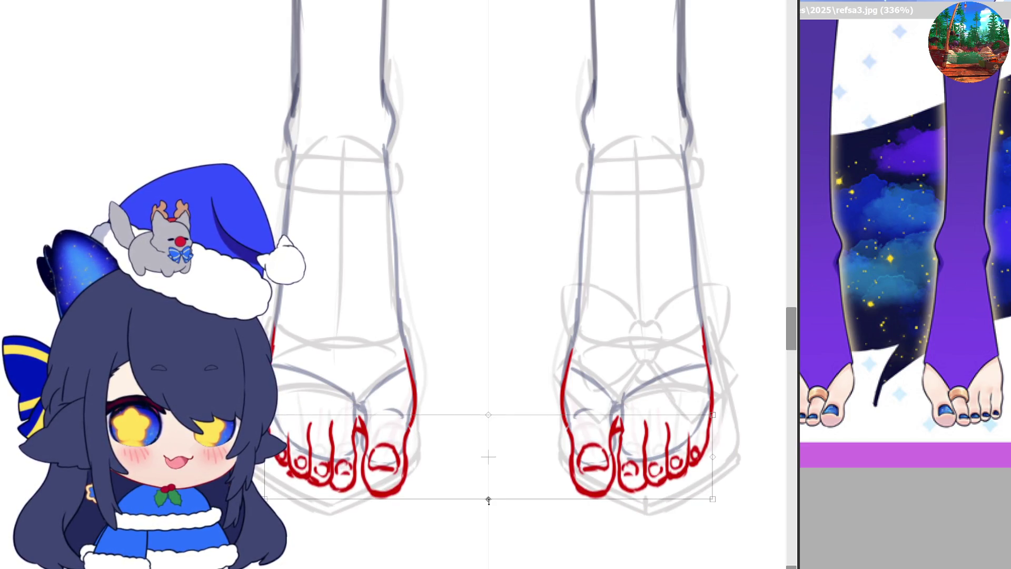
pyautogui.press('Return')
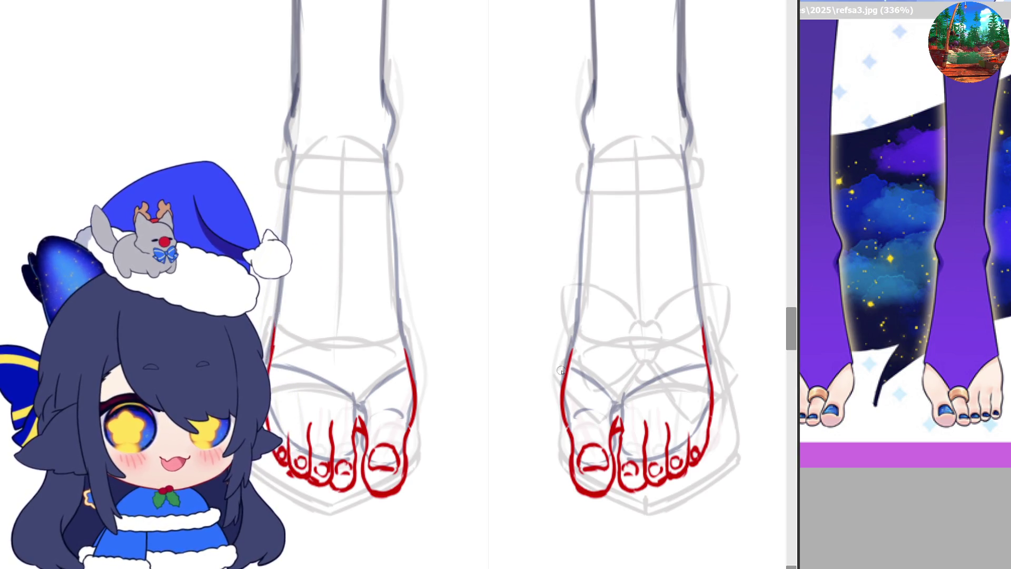
# - Draw dark curved outlines along the top and sides of both mirrored feet
pyautogui.moveTo(578, 341); pyautogui.dragTo(699, 345)
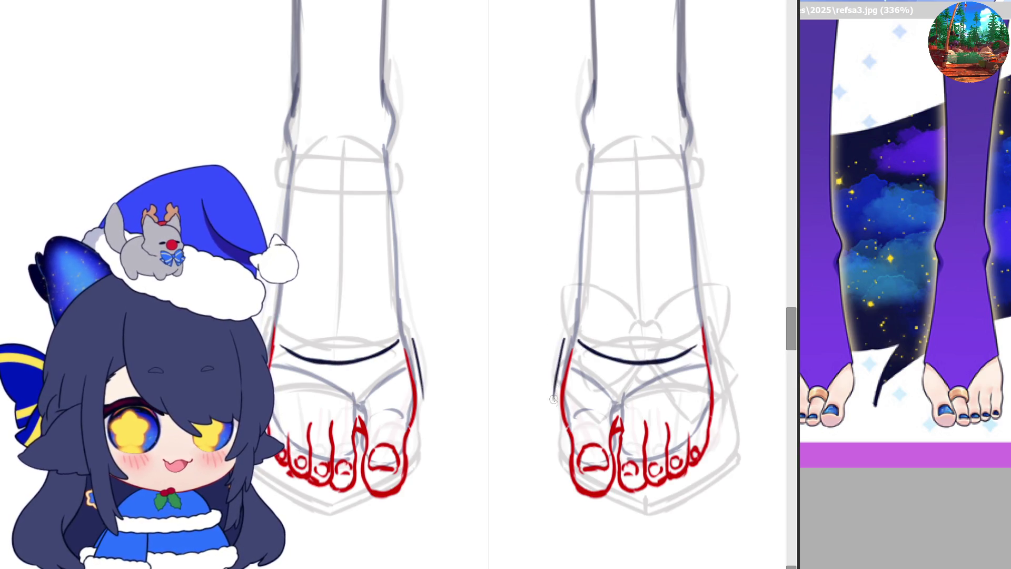
pyautogui.moveTo(564, 338)
pyautogui.mouseDown()
pyautogui.moveTo(554, 435)
pyautogui.moveTo(599, 508)
pyautogui.mouseUp()
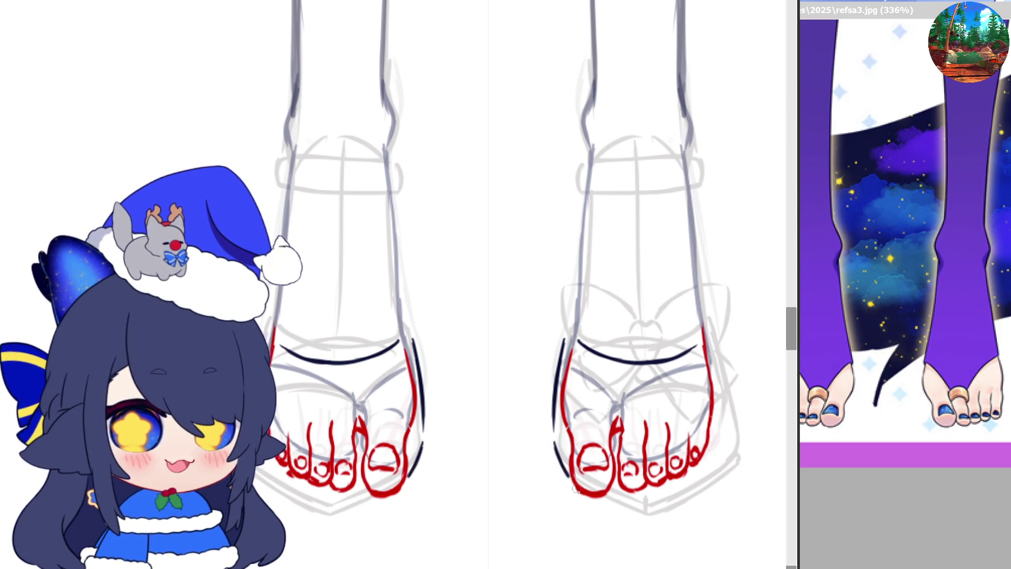
pyautogui.hotkey('ctrl', 'z')
pyautogui.moveTo(553, 438); pyautogui.dragTo(606, 509)
pyautogui.hotkey('ctrl', 'z')
pyautogui.moveTo(555, 448); pyautogui.dragTo(621, 519)
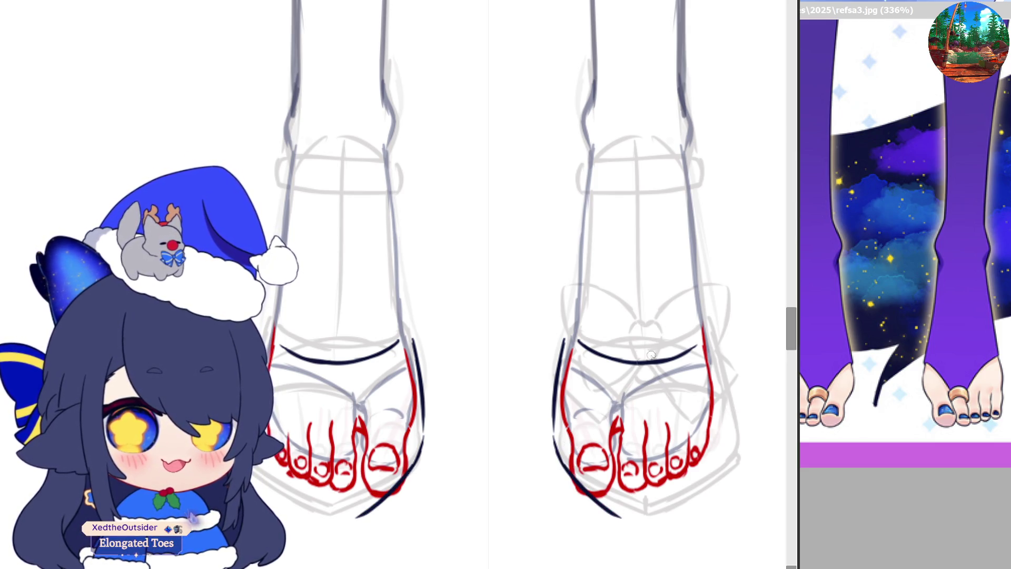
pyautogui.moveTo(641, 371); pyautogui.dragTo(644, 511)
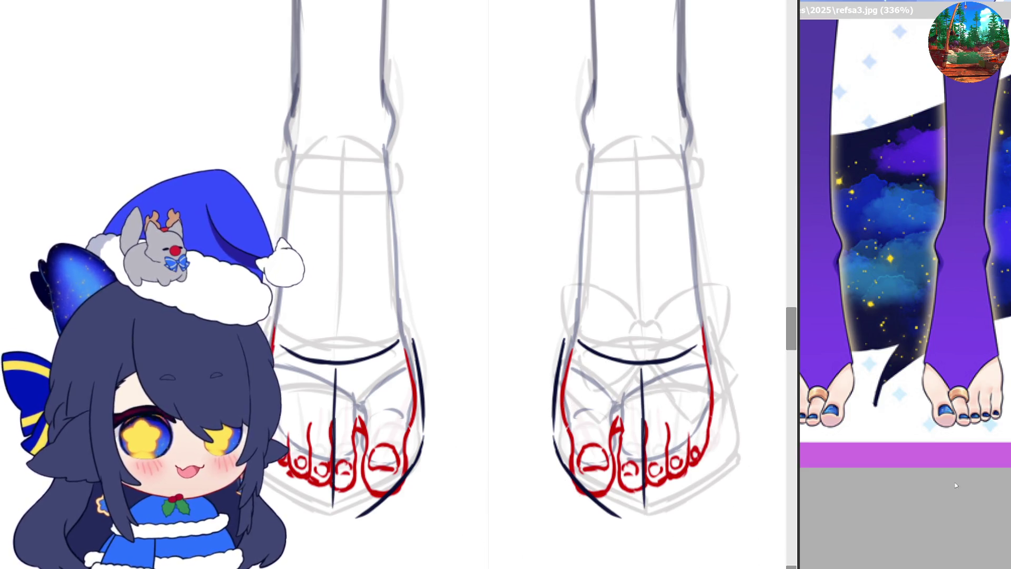
pyautogui.moveTo(621, 517)
pyautogui.mouseDown()
pyautogui.moveTo(565, 474)
pyautogui.moveTo(641, 531)
pyautogui.moveTo(703, 491)
pyautogui.mouseUp()
pyautogui.moveTo(660, 523); pyautogui.dragTo(714, 479)
pyautogui.moveTo(707, 345); pyautogui.dragTo(721, 403)
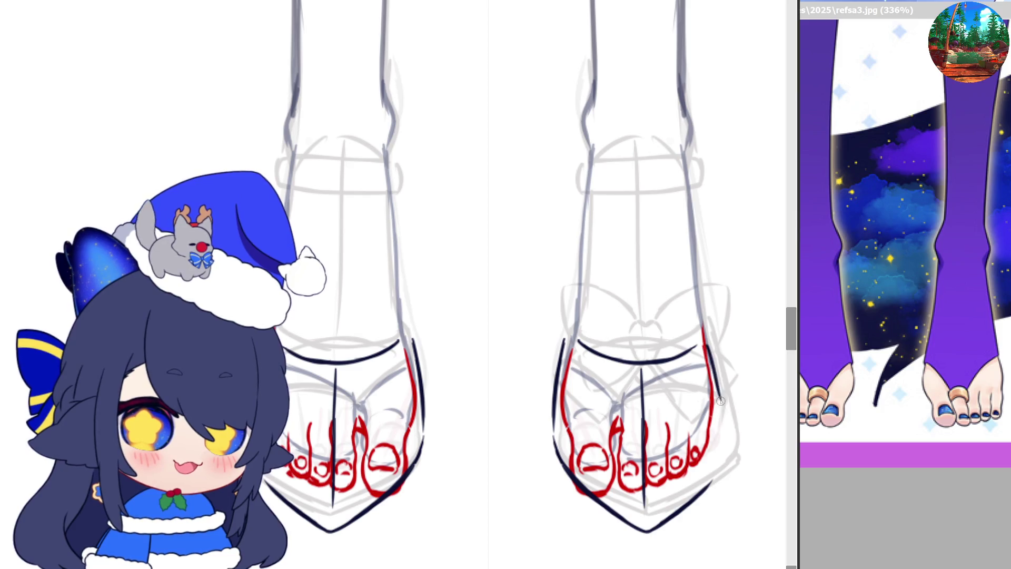
pyautogui.hotkey('ctrl', 'z')
# - Draw a straight dark line across the toes of both feet
pyautogui.moveTo(562, 441); pyautogui.dragTo(714, 436)
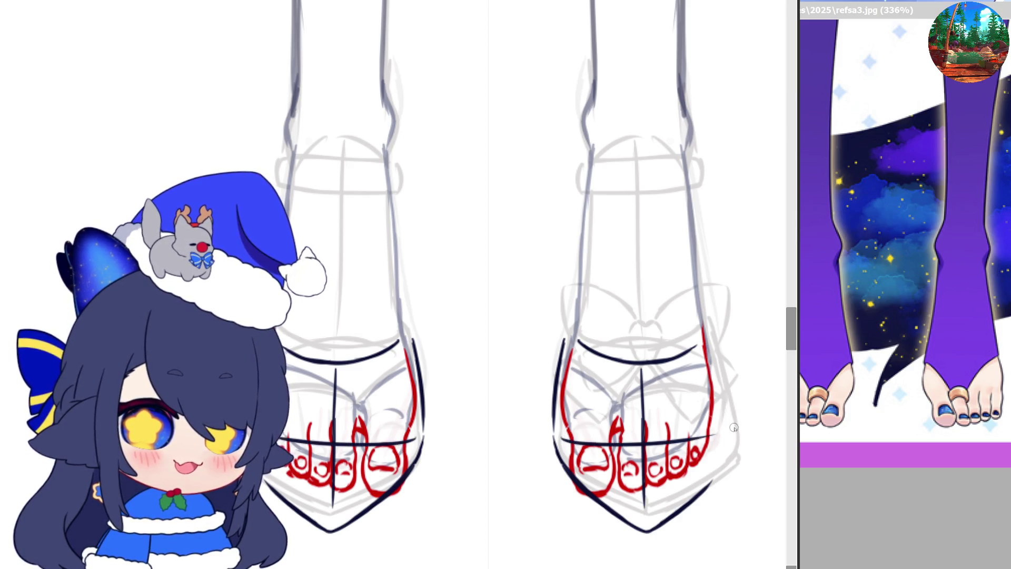
pyautogui.moveTo(705, 343)
pyautogui.mouseDown()
pyautogui.moveTo(721, 422)
pyautogui.moveTo(710, 480)
pyautogui.moveTo(723, 437)
pyautogui.mouseUp()
pyautogui.hotkey('ctrl', 'z')
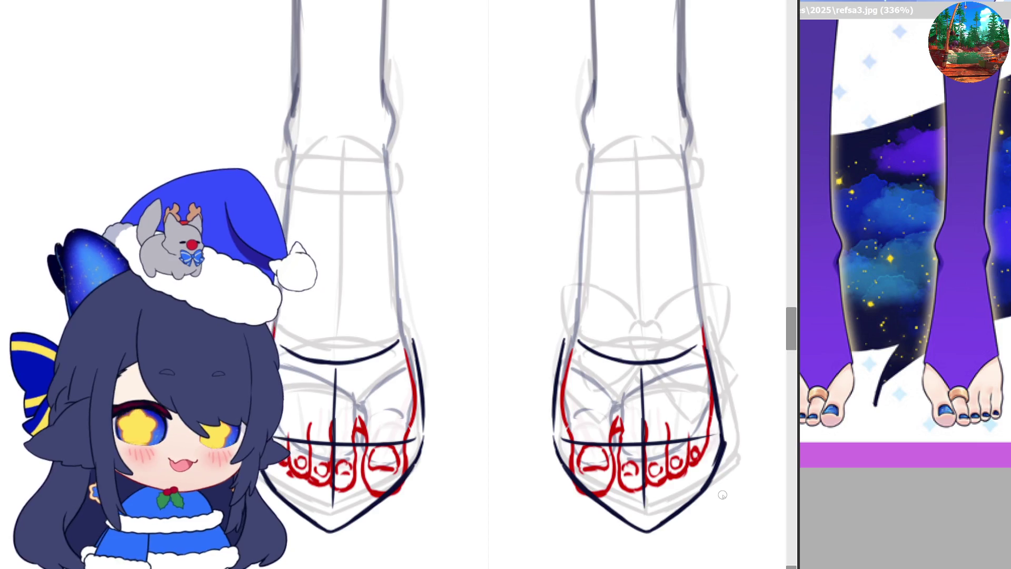
pyautogui.scroll(-3, 624, 490)
pyautogui.scroll(-1, 624, 490)
# - Undo and restore the feet's lower outline strokes, then try stretching them and cancel
pyautogui.scroll(-1, 606, 482)
pyautogui.scroll(1, 606, 484)
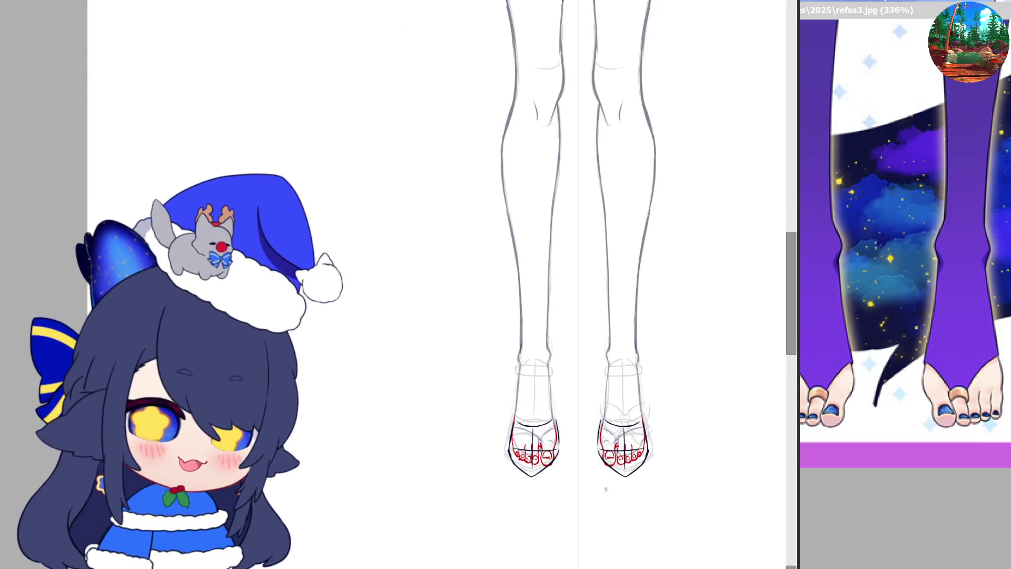
pyautogui.scroll(1, 606, 488)
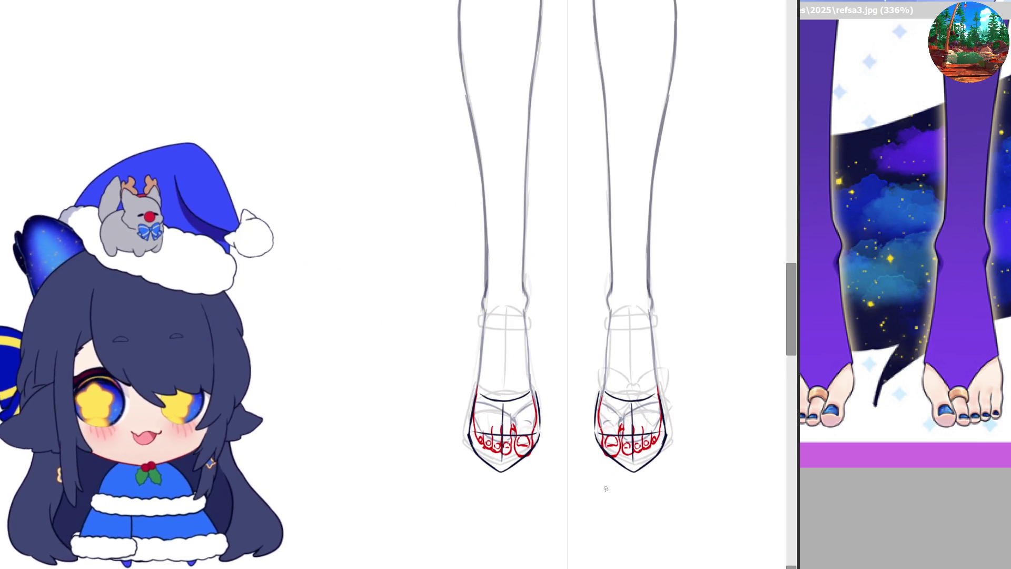
pyautogui.hotkey('ctrl', 'z')
pyautogui.hotkey('ctrl', 'z')
pyautogui.hotkey('ctrl', 'z')
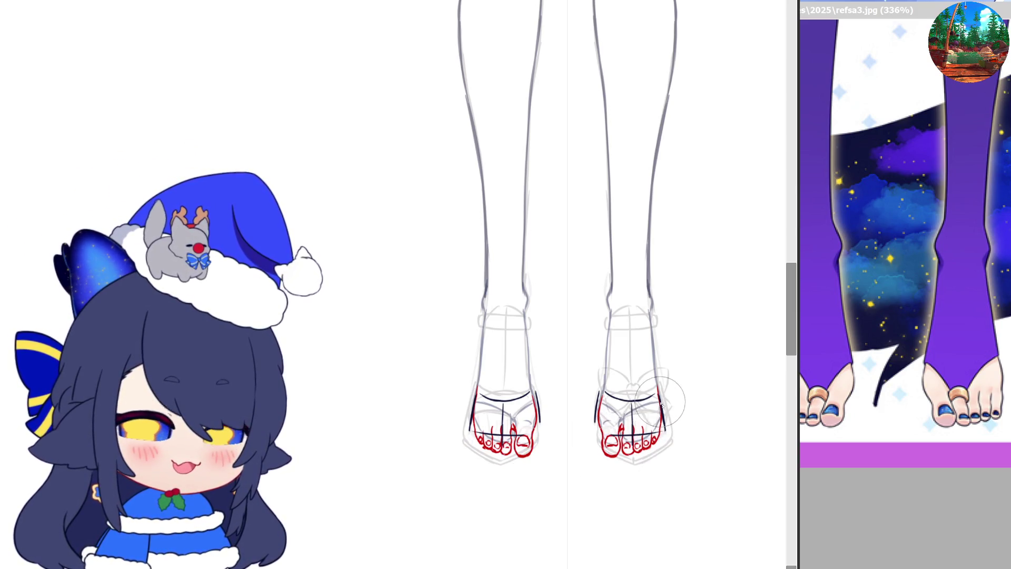
pyautogui.hotkey('ctrl', 'y')
pyautogui.hotkey('ctrl', 't')
pyautogui.moveTo(639, 424); pyautogui.dragTo(639, 432)
pyautogui.press('Escape')
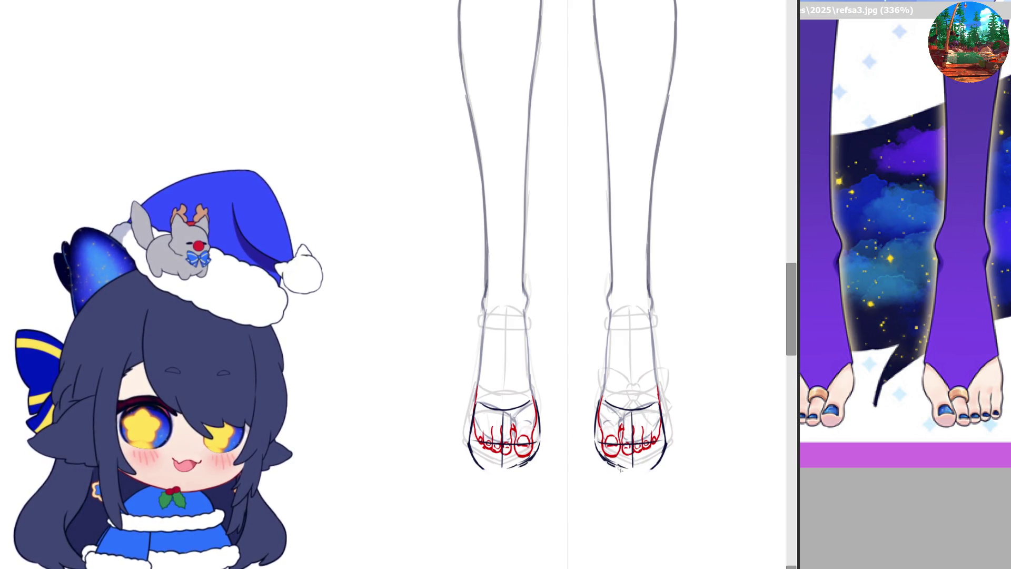
# - Draw the feet's bottom edges and the upper-right outer side outlines
pyautogui.moveTo(603, 460); pyautogui.dragTo(632, 474)
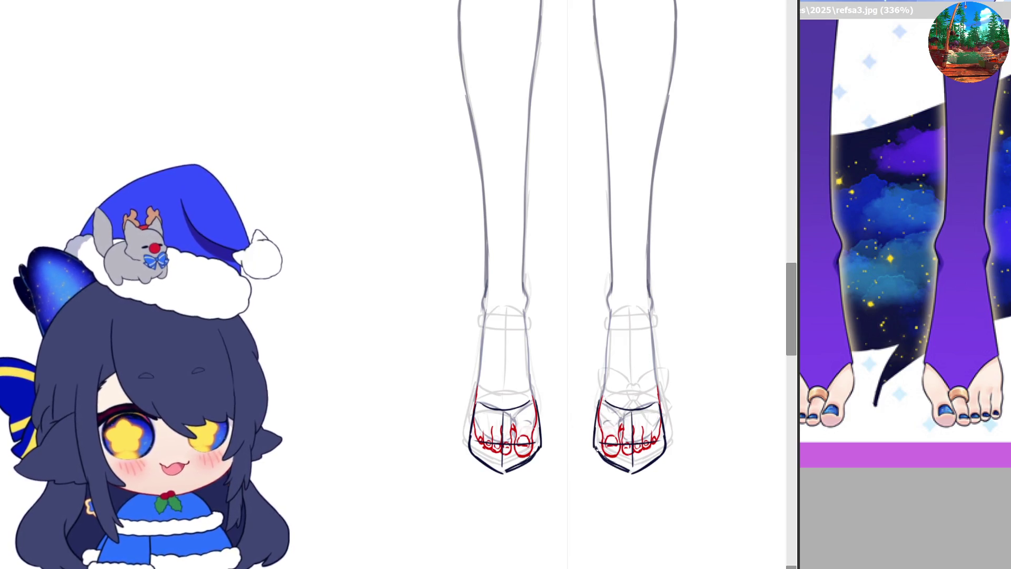
pyautogui.moveTo(595, 454)
pyautogui.mouseDown()
pyautogui.moveTo(632, 481)
pyautogui.moveTo(667, 454)
pyautogui.mouseUp()
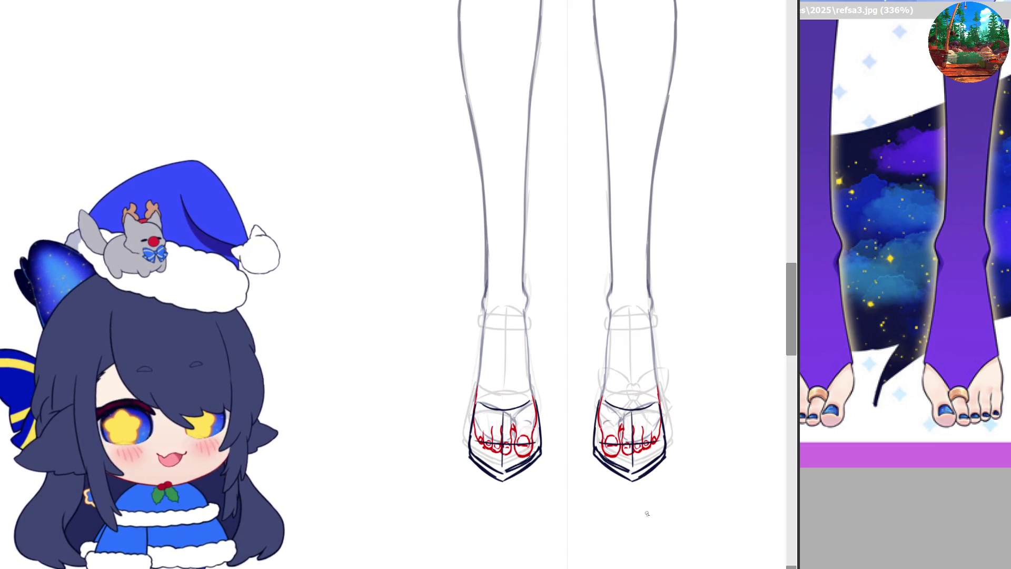
pyautogui.moveTo(651, 326); pyautogui.dragTo(660, 364)
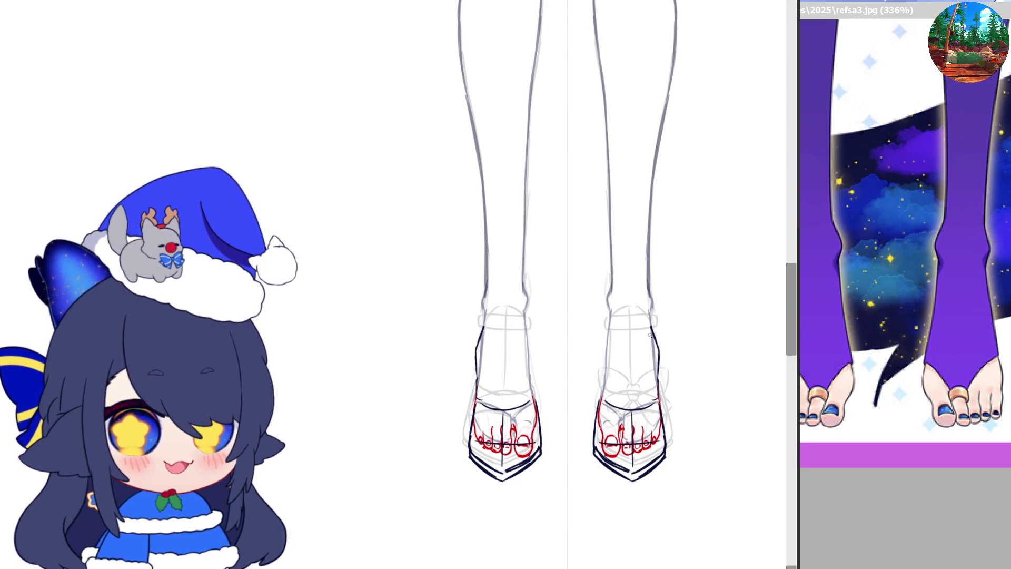
pyautogui.moveTo(651, 327); pyautogui.dragTo(642, 370)
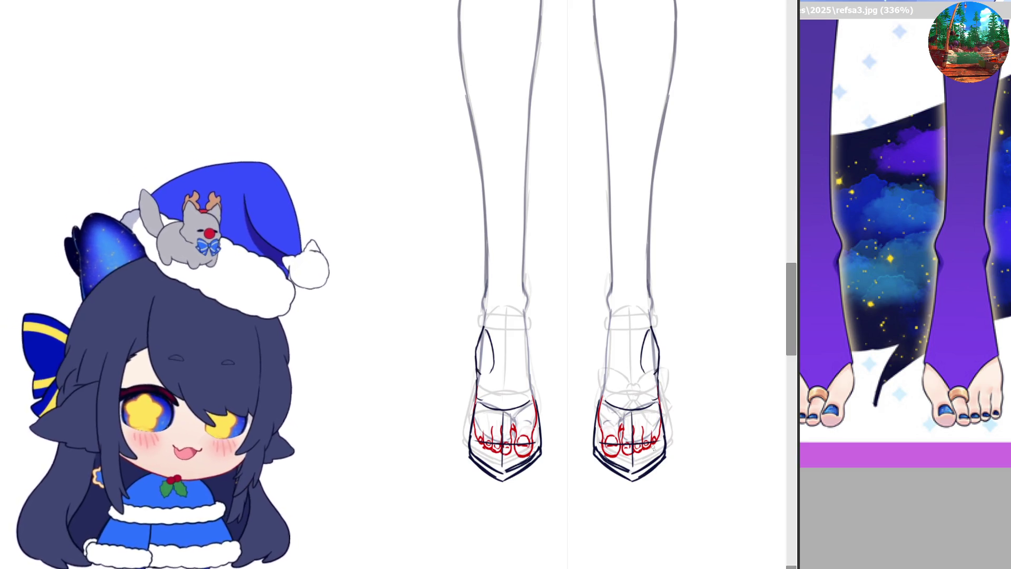
pyautogui.scroll(-2, 654, 459)
pyautogui.scroll(-2, 656, 471)
pyautogui.scroll(-2, 656, 477)
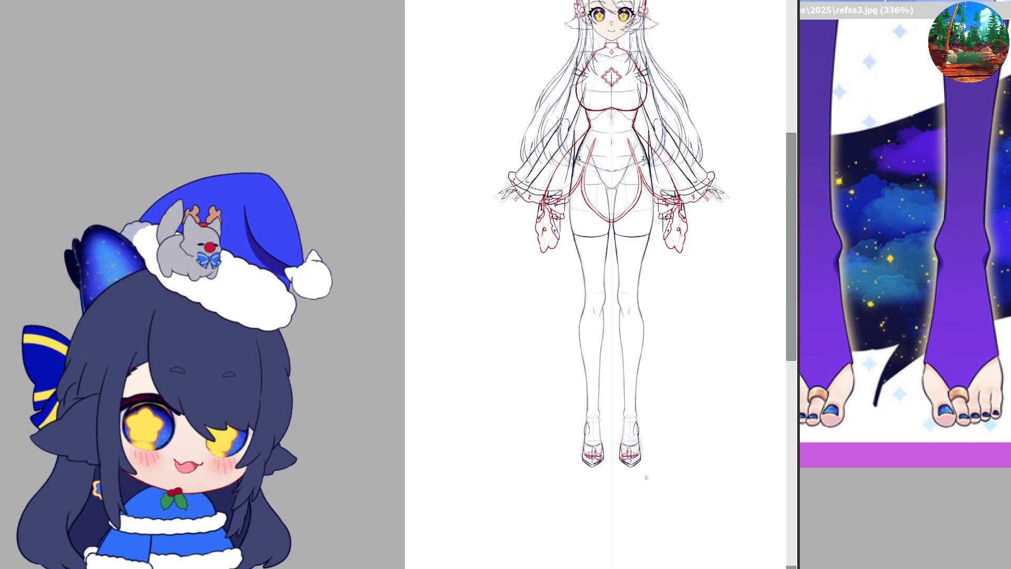
pyautogui.scroll(-1, 648, 480)
pyautogui.scroll(-1, 634, 485)
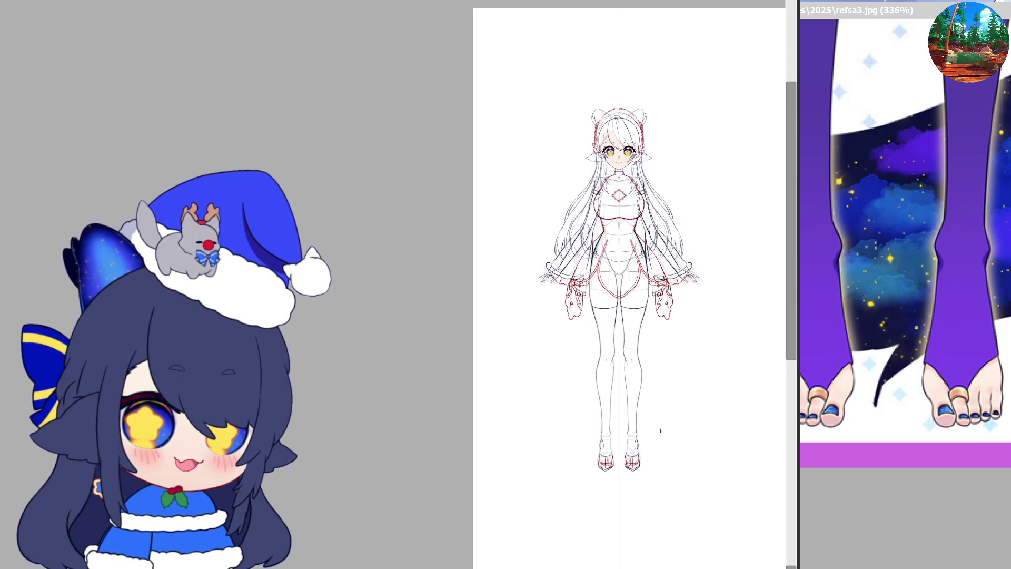
pyautogui.scroll(2, 661, 431)
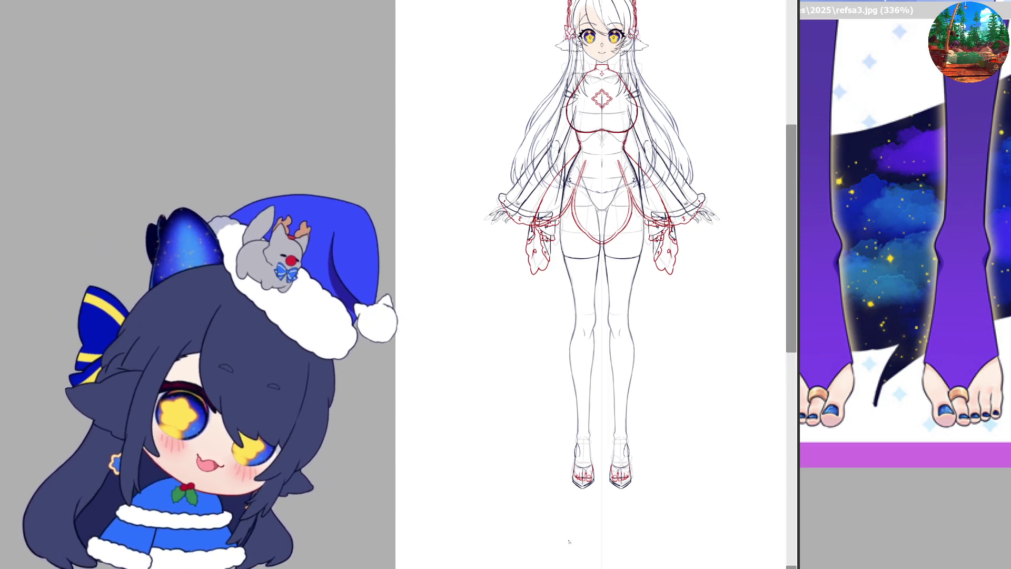
pyautogui.scroll(1, 601, 480)
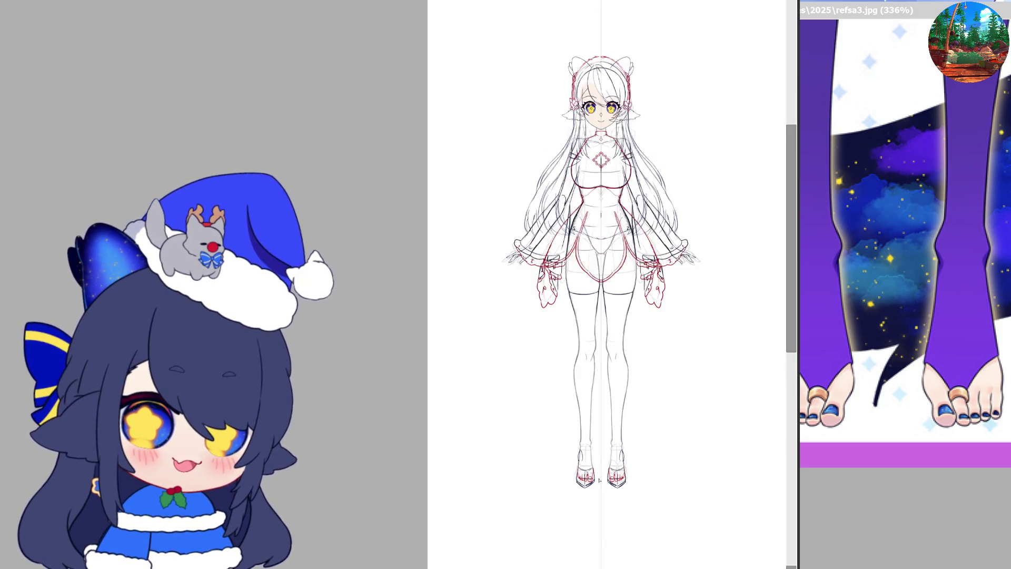
pyautogui.scroll(1, 600, 480)
pyautogui.scroll(1, 600, 480)
pyautogui.scroll(-5, 600, 479)
pyautogui.scroll(1, 669, 409)
pyautogui.scroll(1, 670, 409)
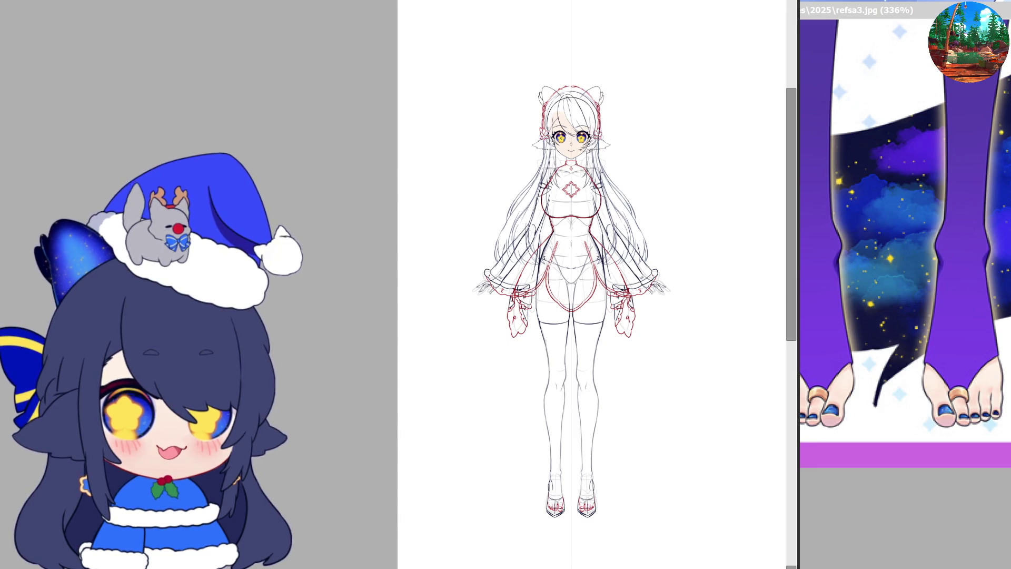
pyautogui.hotkey('ctrl', '+')
pyautogui.scroll(2, 534, 94)
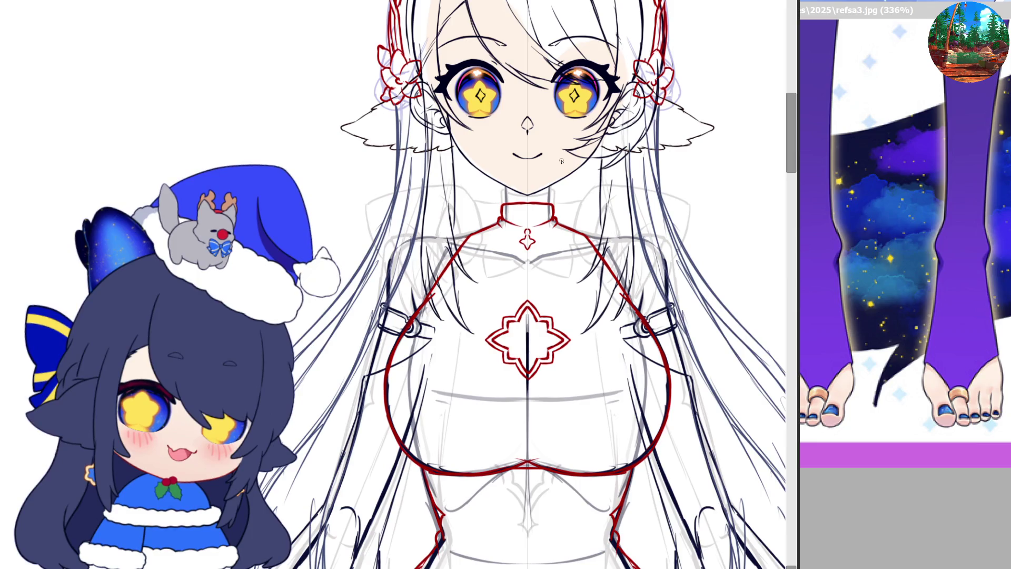
# - Widen and zoom the reference image window to show the whole sheet
pyautogui.scroll(-1, 562, 160)
pyautogui.scroll(-2, 561, 161)
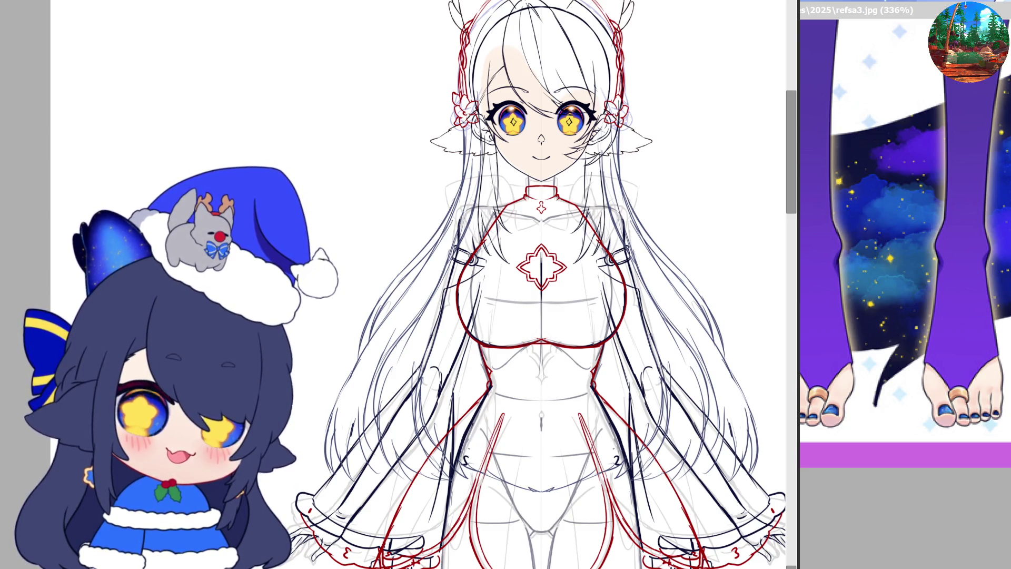
pyautogui.moveTo(923, 16); pyautogui.dragTo(818, 16)
pyautogui.scroll(-5, 853, 237)
pyautogui.scroll(-2, 853, 237)
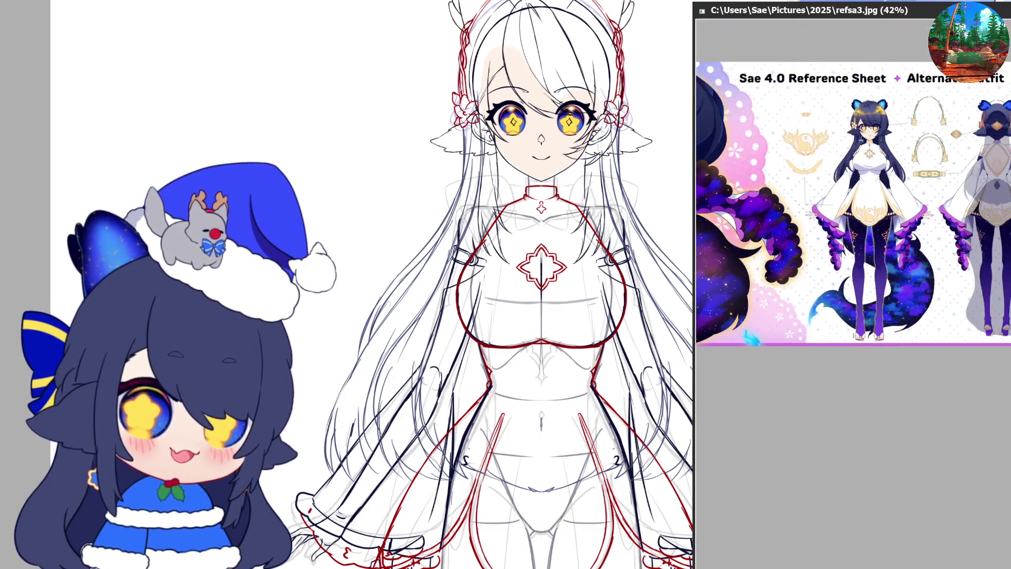
pyautogui.scroll(2, 854, 237)
pyautogui.scroll(1, 898, 188)
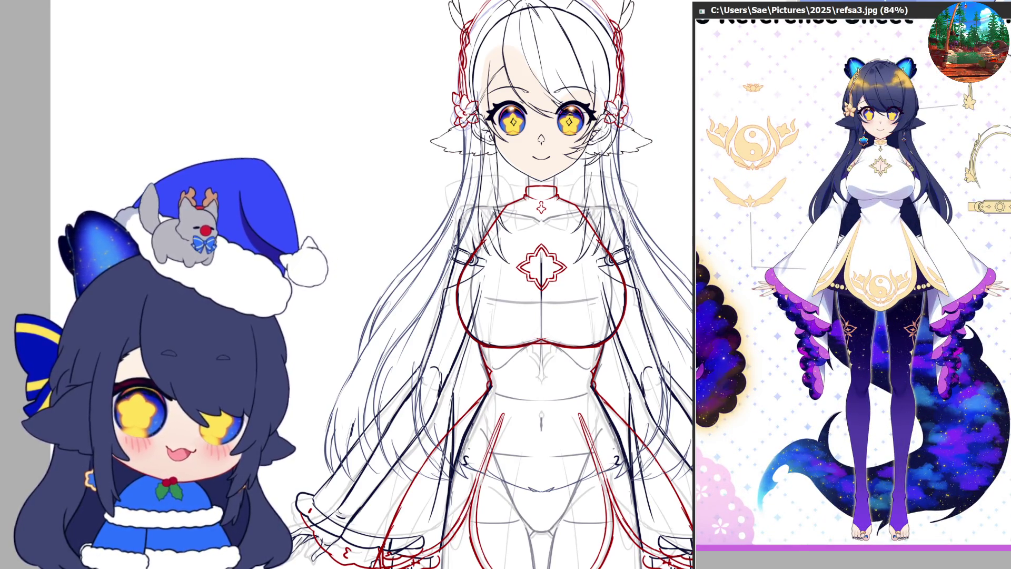
# - Return to the figure drawing, then switch to the gur.psd chibi sketch document
pyautogui.click(568, 90)
pyautogui.scroll(2, 568, 90)
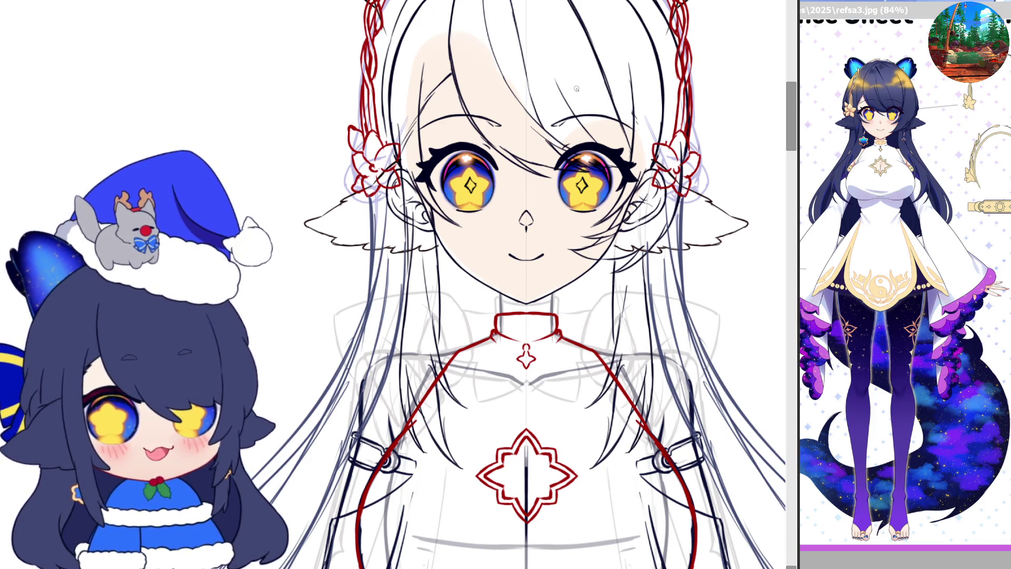
pyautogui.scroll(2, 493, 290)
pyautogui.scroll(-3, 494, 290)
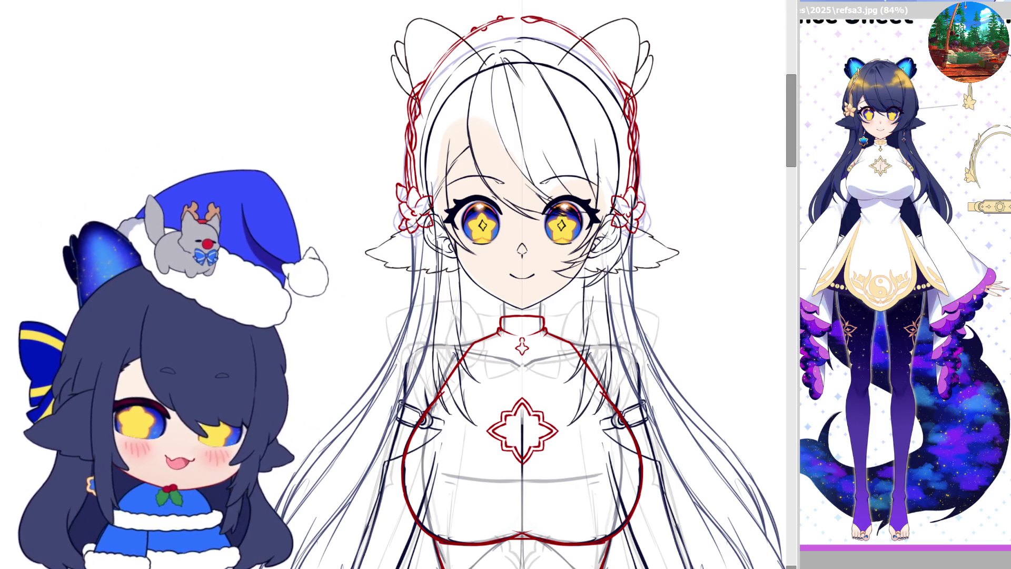
pyautogui.hotkey('ctrl', 'Tab')
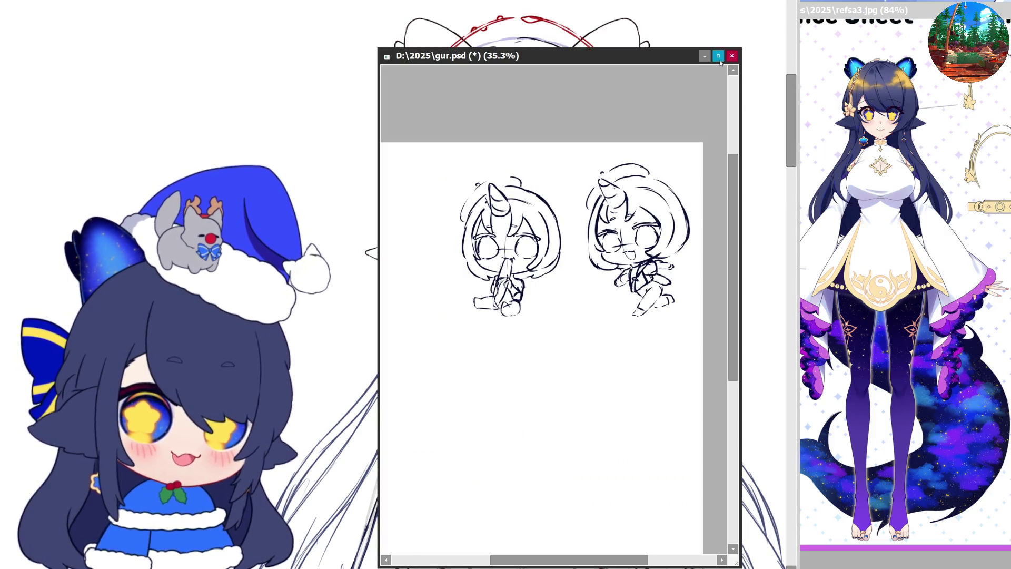
pyautogui.click(719, 56)
pyautogui.scroll(5, 581, 252)
pyautogui.scroll(1, 581, 253)
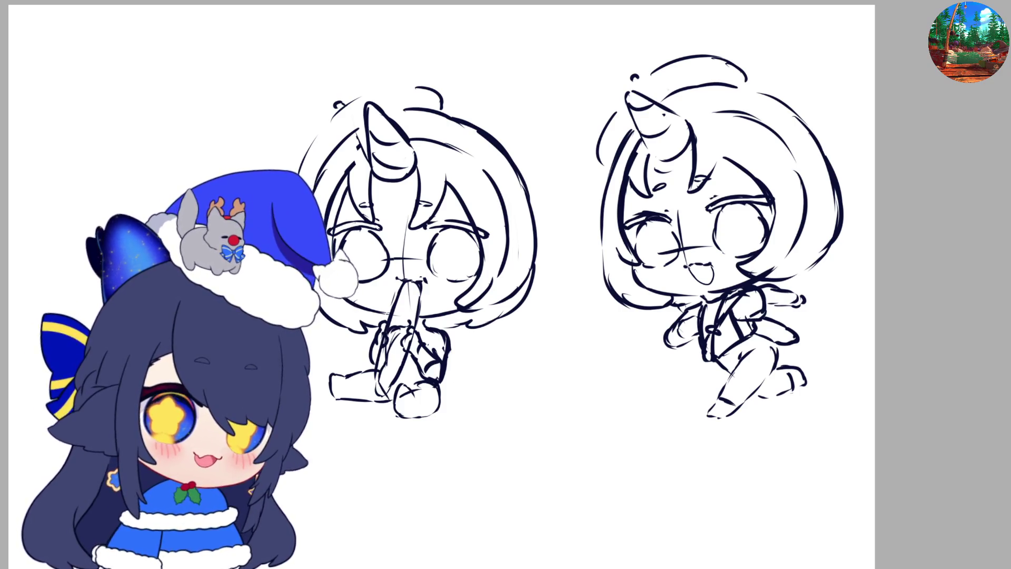
pyautogui.scroll(-2, 998, 217)
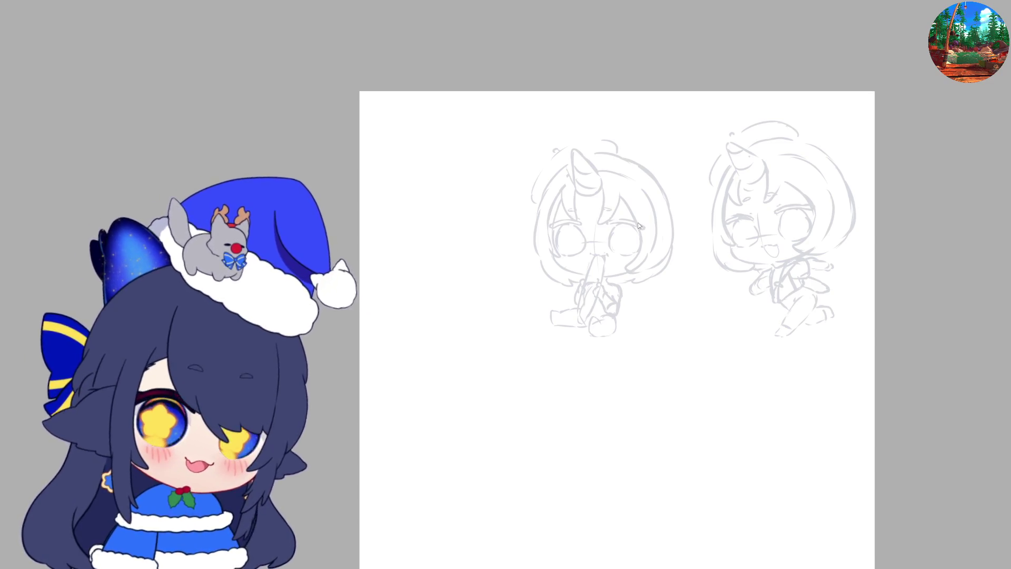
pyautogui.scroll(-2, 637, 222)
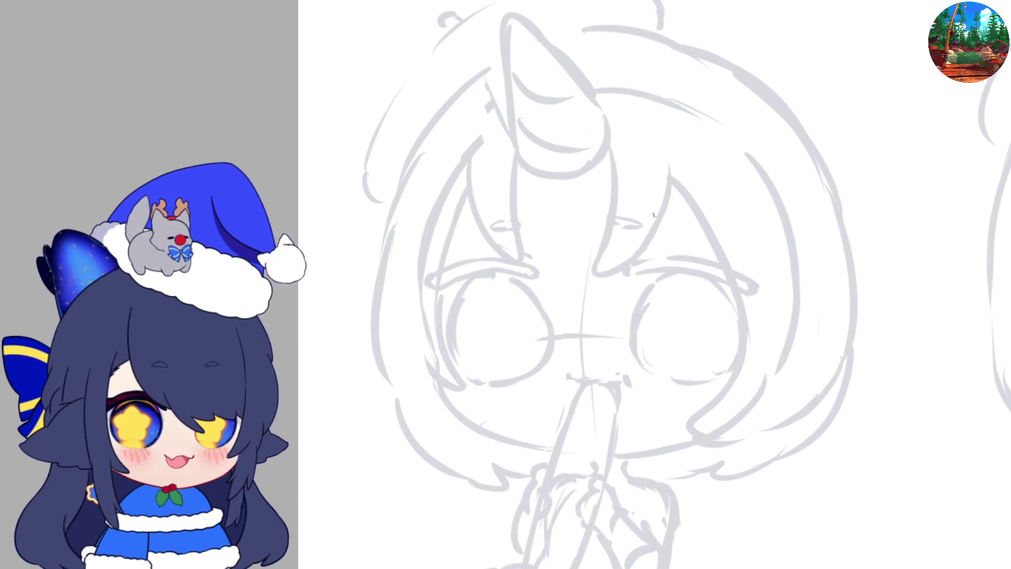
pyautogui.hscroll(3, 675, 259)
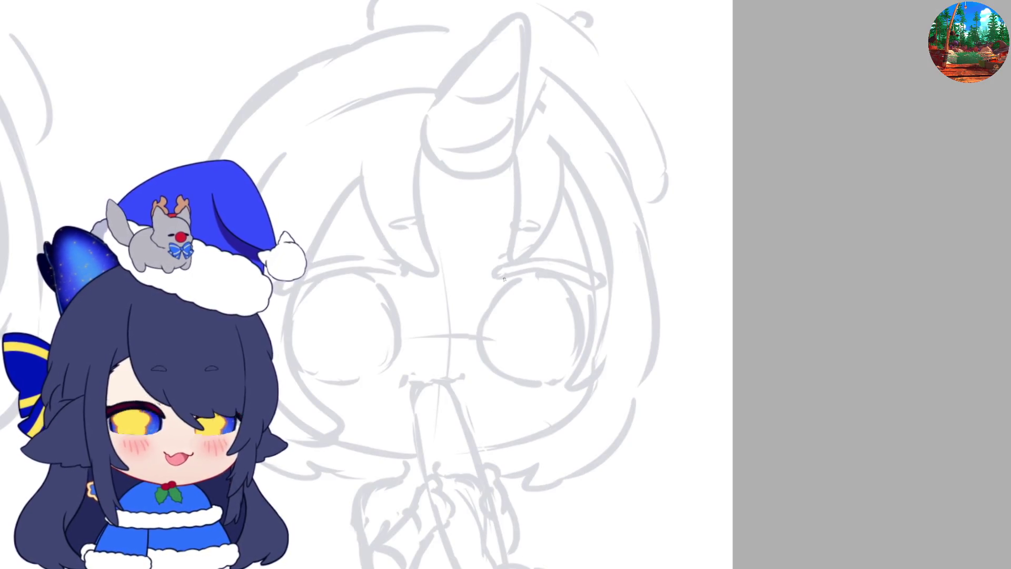
pyautogui.hscroll(-3, 586, 255)
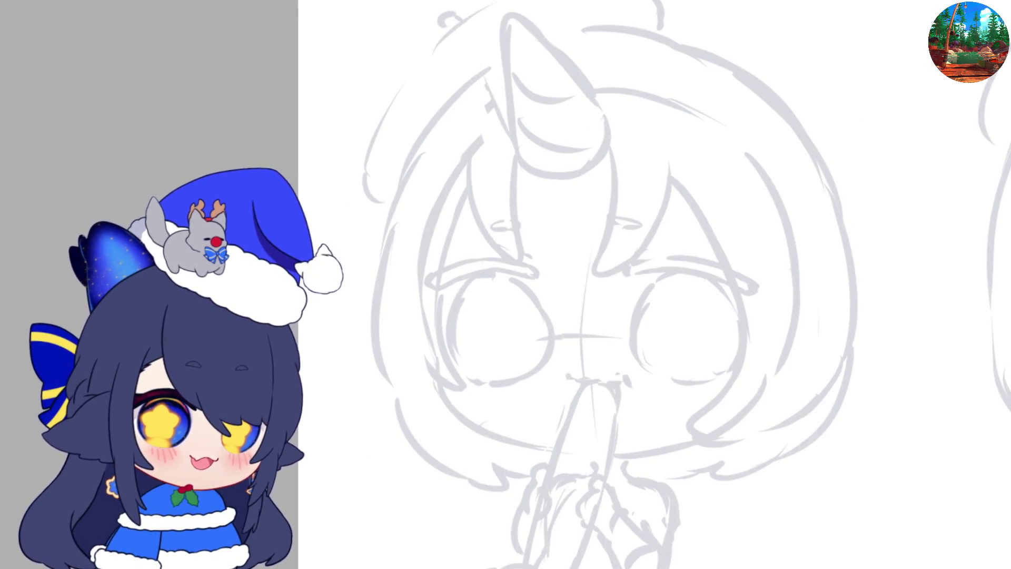
pyautogui.hotkey('ctrl', 't')
pyautogui.hotkey('ctrl', '0')
pyautogui.hotkey('ctrl', '-')
pyautogui.moveTo(377, 240); pyautogui.dragTo(445, 321)
# - Commit the resize of both sketches and zoom in on the unicorn chibi's face
pyautogui.press('Return')
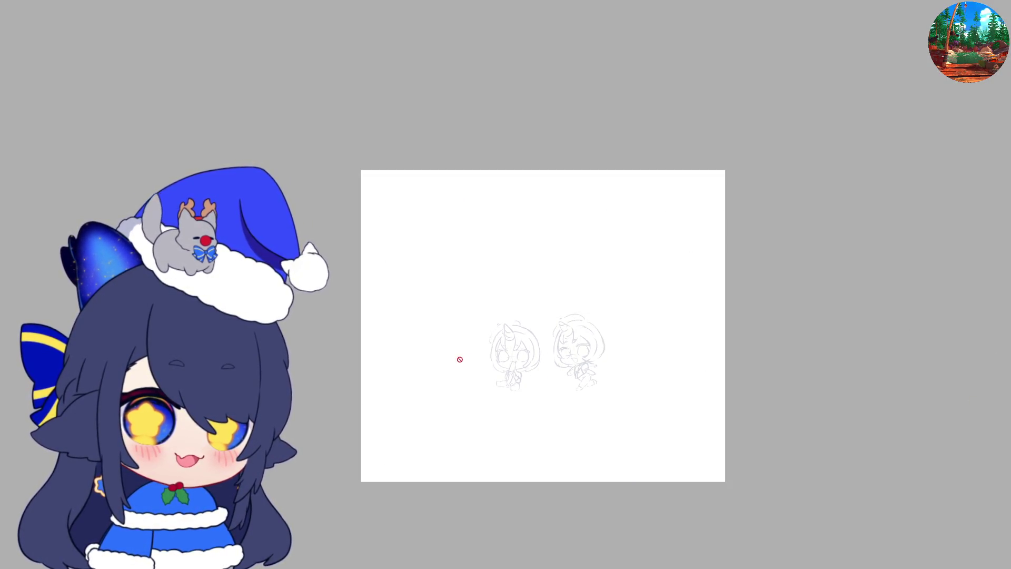
pyautogui.moveTo(517, 360); pyautogui.dragTo(652, 351)
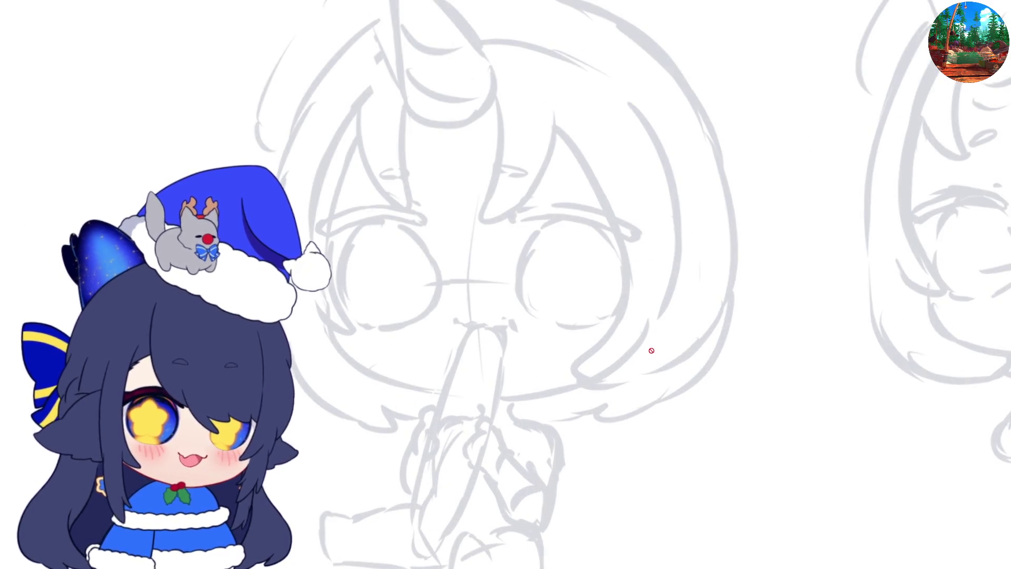
pyautogui.press('m')
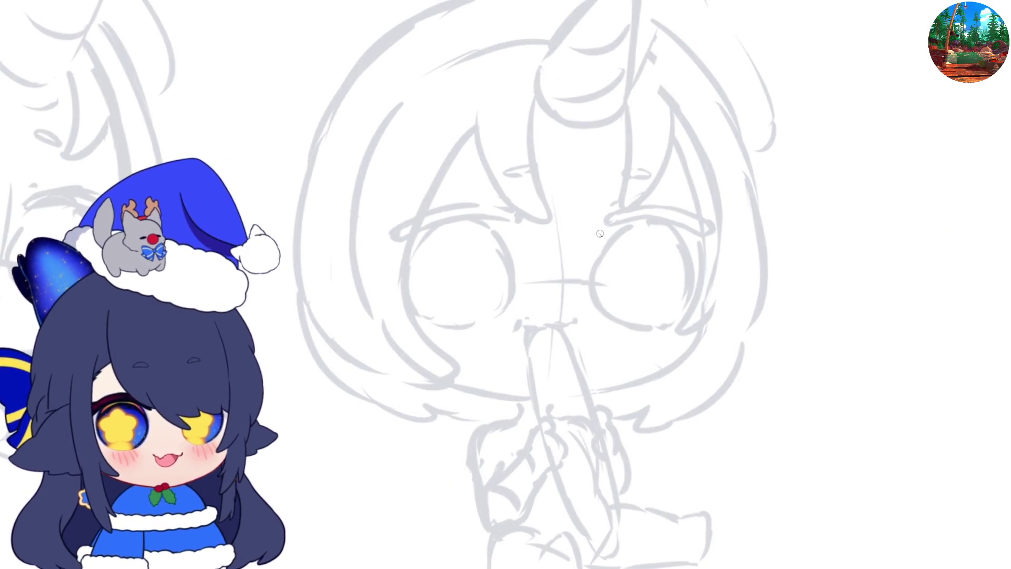
# - Ink a thick red upper eyelid line over one eye and the small mouth stroke
pyautogui.moveTo(599, 224); pyautogui.dragTo(633, 213)
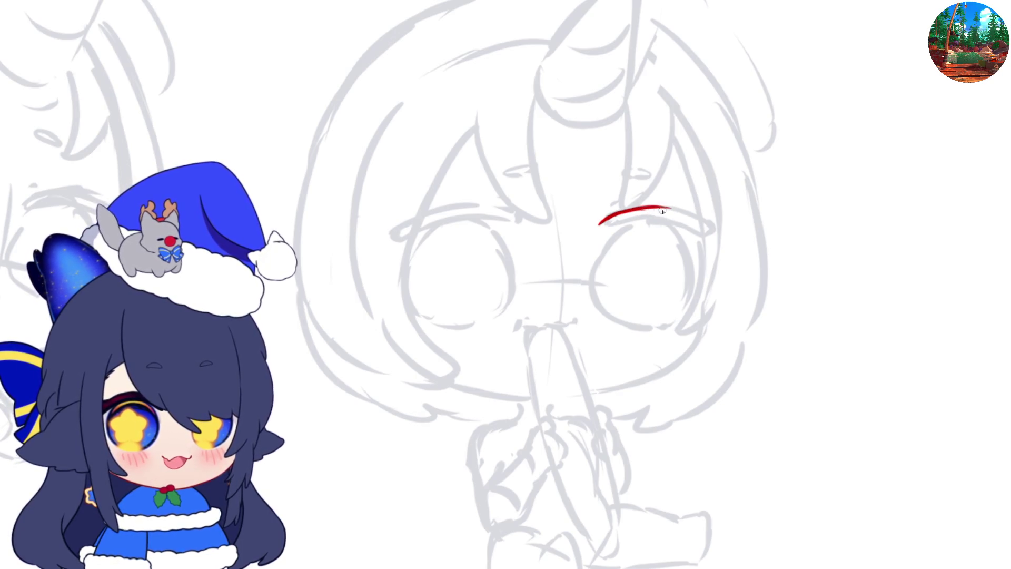
pyautogui.moveTo(668, 211); pyautogui.dragTo(714, 225)
pyautogui.press('h')
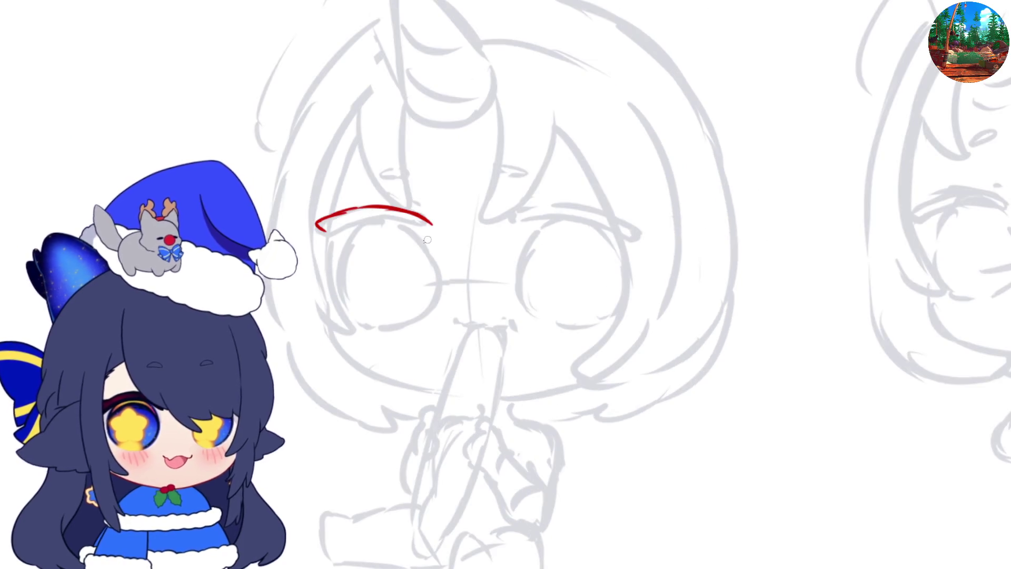
pyautogui.moveTo(355, 219)
pyautogui.mouseDown()
pyautogui.moveTo(433, 225)
pyautogui.moveTo(350, 243)
pyautogui.mouseUp()
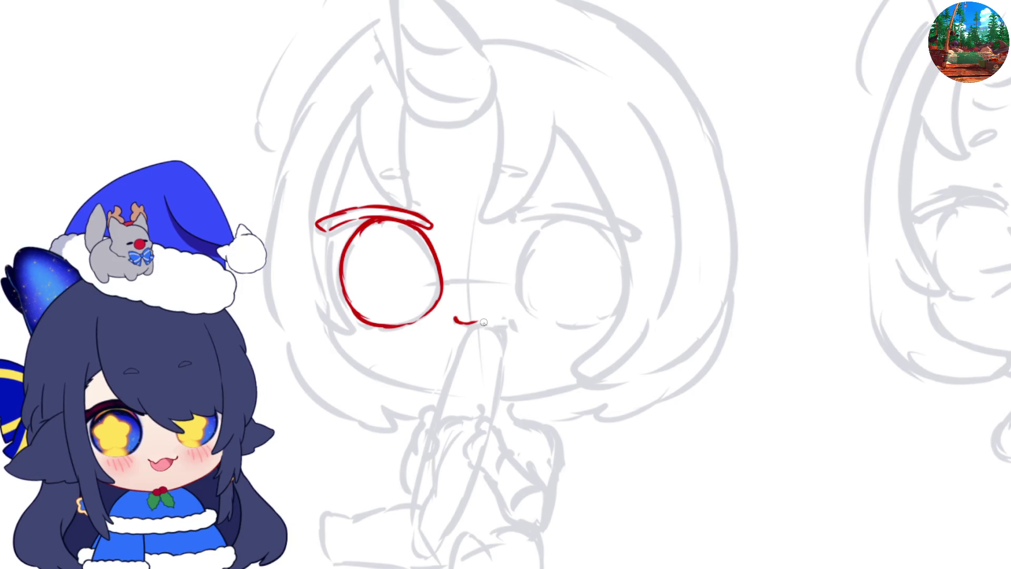
pyautogui.moveTo(471, 323); pyautogui.dragTo(511, 323)
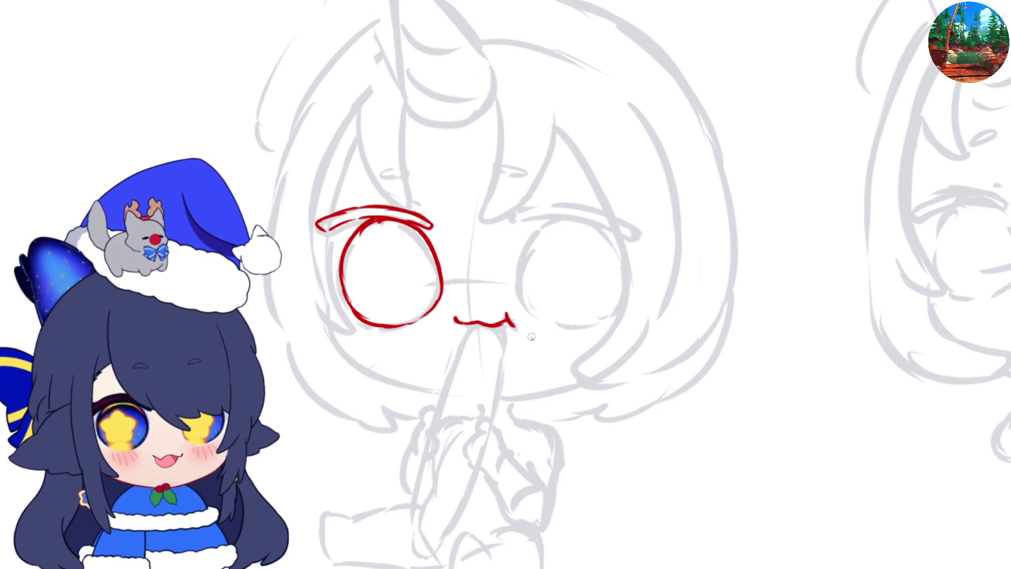
pyautogui.press('m')
pyautogui.press('m')
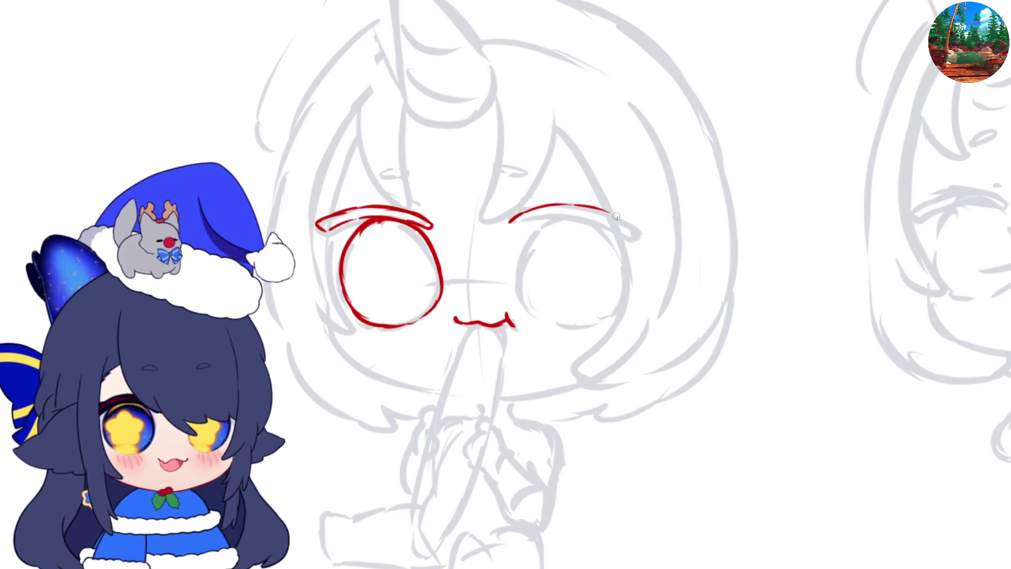
# - Close the red eyebrow shape with a lower edge and draw the second red eye circle
pyautogui.press('m')
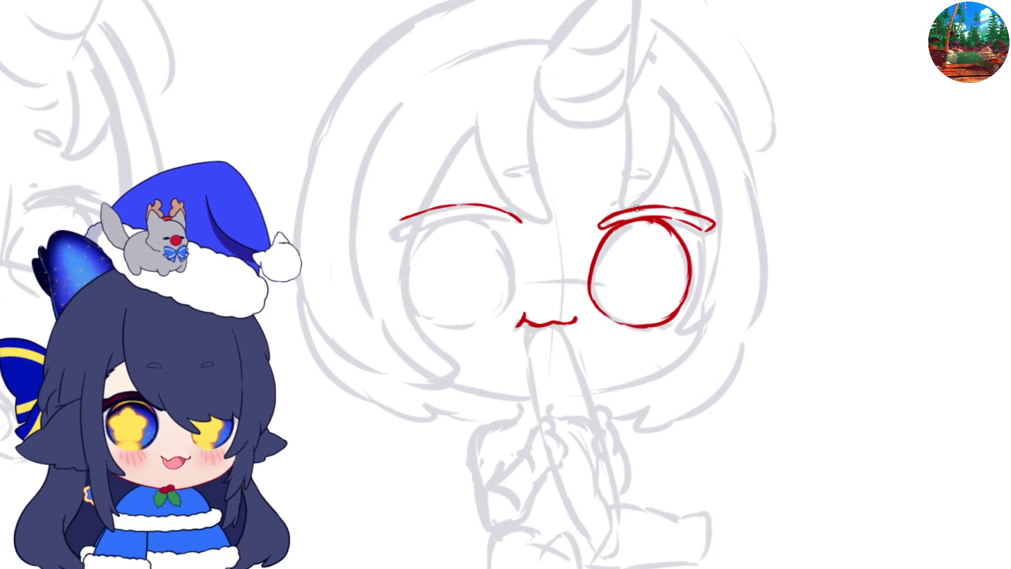
pyautogui.press('m')
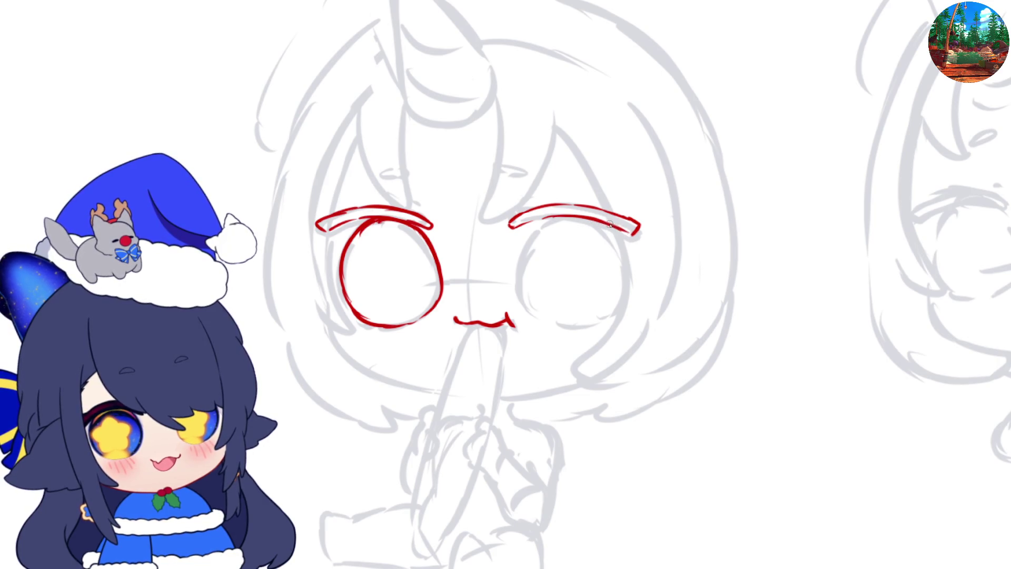
pyautogui.moveTo(592, 221); pyautogui.dragTo(634, 233)
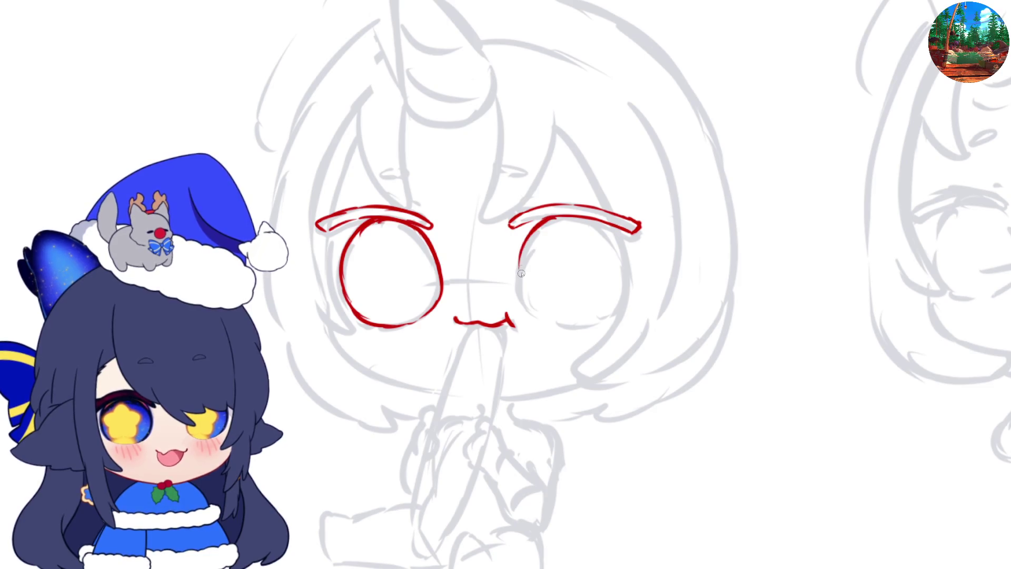
pyautogui.moveTo(525, 302); pyautogui.dragTo(533, 312)
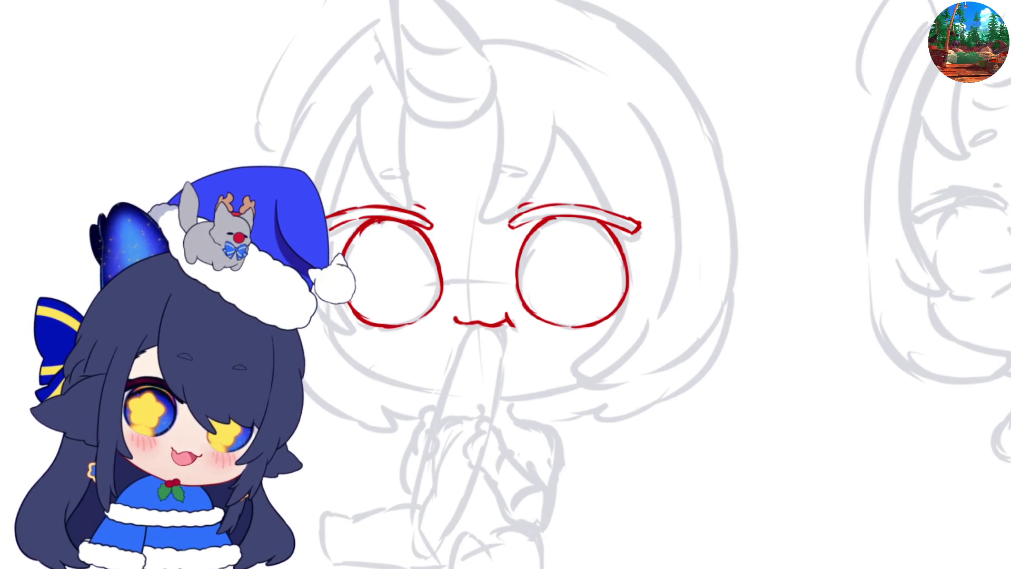
# - Ink the red left cheek curve and jaw line across the chin
pyautogui.moveTo(342, 341); pyautogui.dragTo(369, 362)
pyautogui.moveTo(341, 328); pyautogui.dragTo(403, 371)
pyautogui.hotkey('ctrl', 'z')
pyautogui.moveTo(348, 345)
pyautogui.mouseDown()
pyautogui.moveTo(440, 381)
pyautogui.moveTo(548, 382)
pyautogui.mouseUp()
pyautogui.hotkey('ctrl', 'z')
pyautogui.moveTo(468, 387)
pyautogui.mouseDown()
pyautogui.moveTo(577, 372)
pyautogui.moveTo(615, 352)
pyautogui.mouseUp()
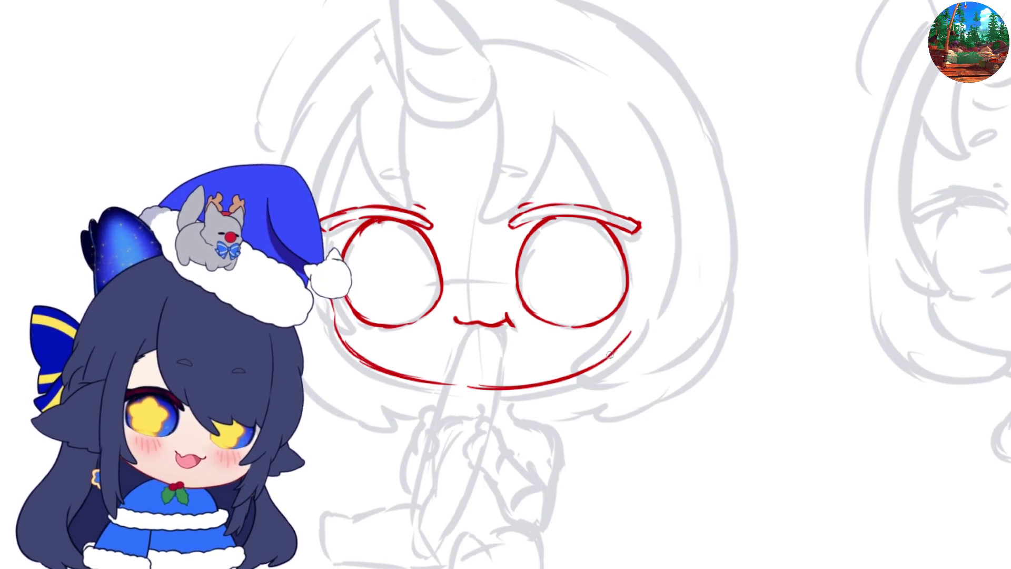
pyautogui.press('h')
pyautogui.press('h')
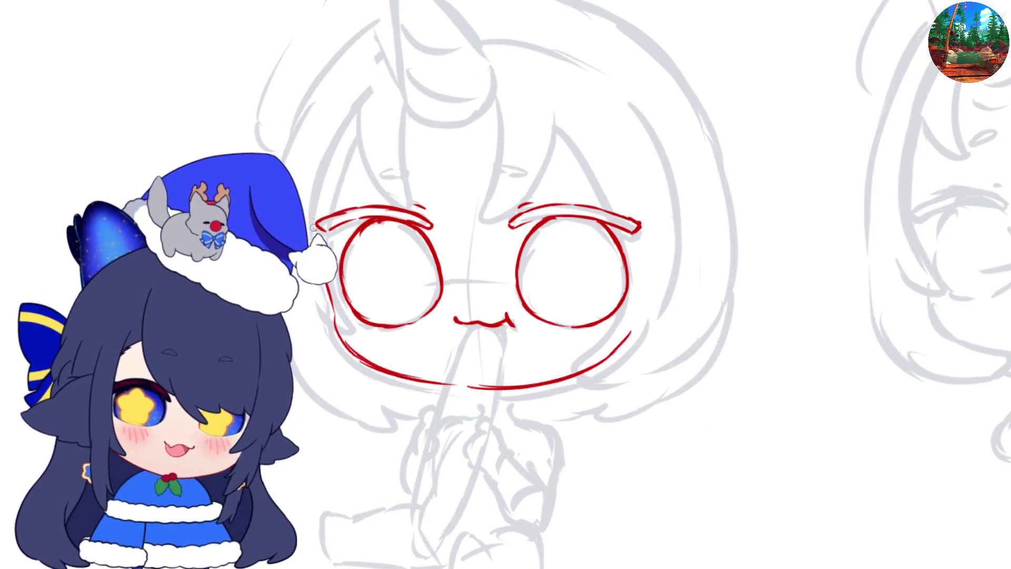
# - Draw the red head outline on both sides, down beside the eye
pyautogui.moveTo(307, 176); pyautogui.dragTo(369, 53)
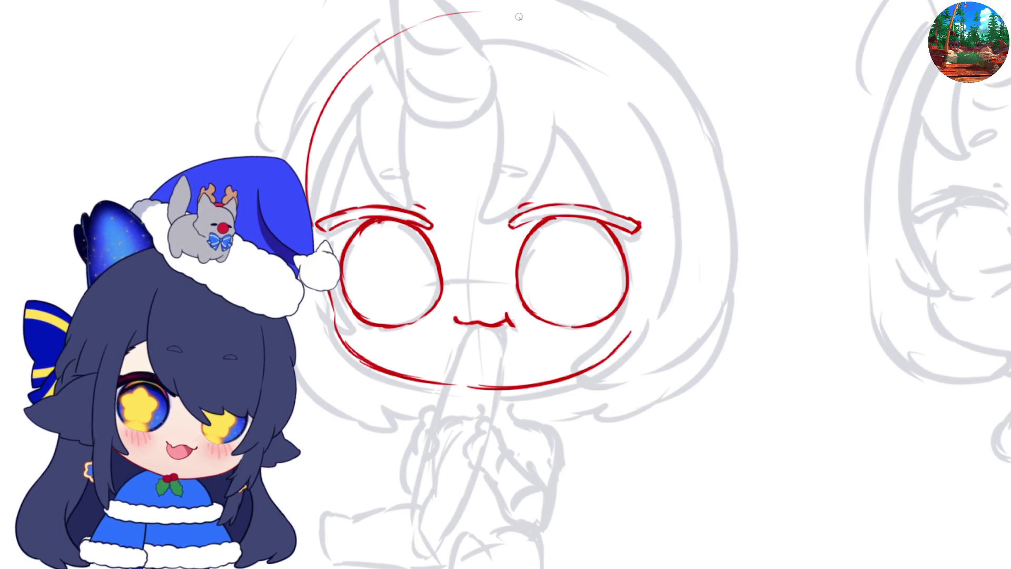
pyautogui.moveTo(559, 23)
pyautogui.mouseDown()
pyautogui.moveTo(621, 54)
pyautogui.moveTo(661, 122)
pyautogui.mouseUp()
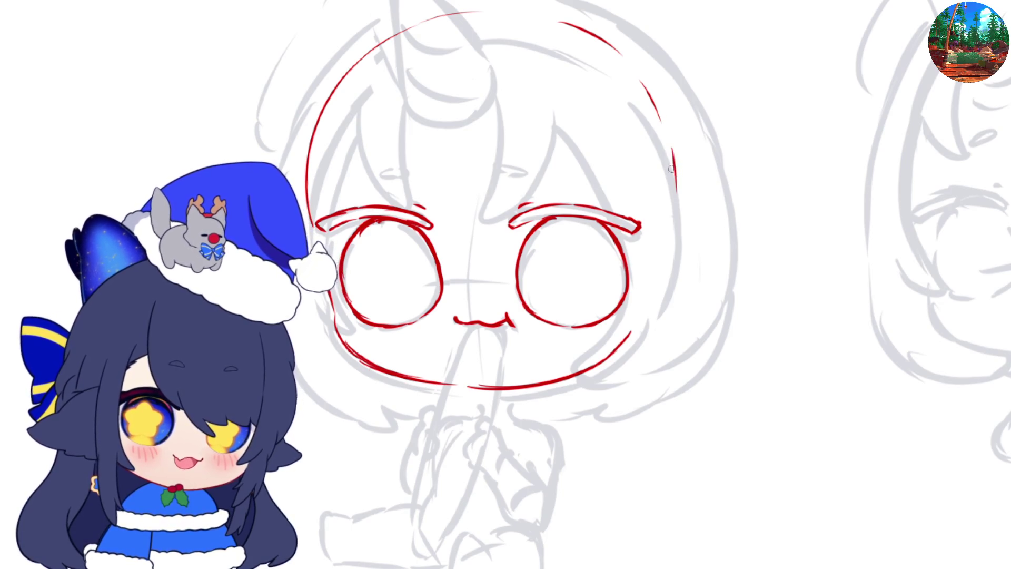
pyautogui.moveTo(674, 192); pyautogui.dragTo(662, 266)
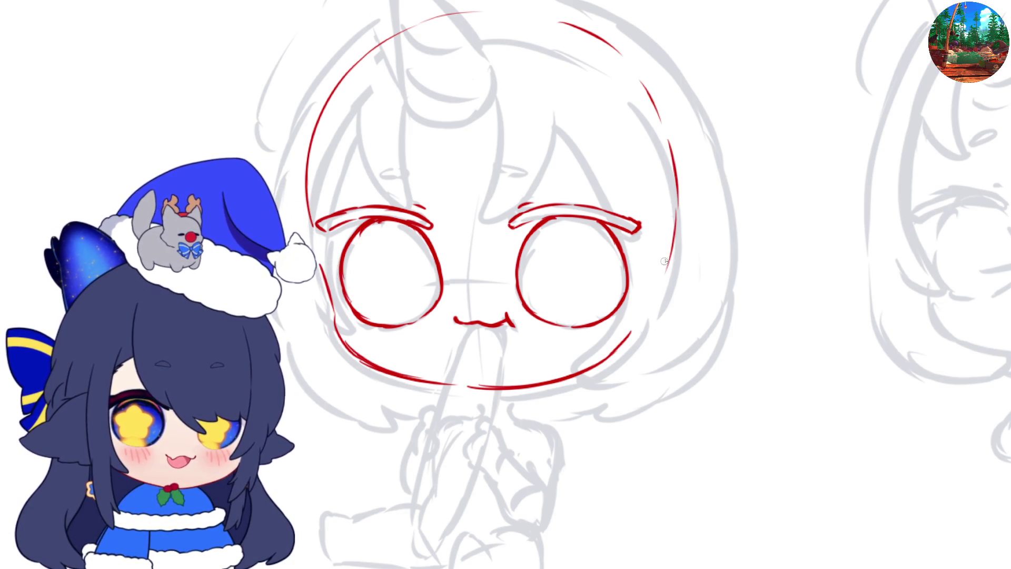
pyautogui.press('h')
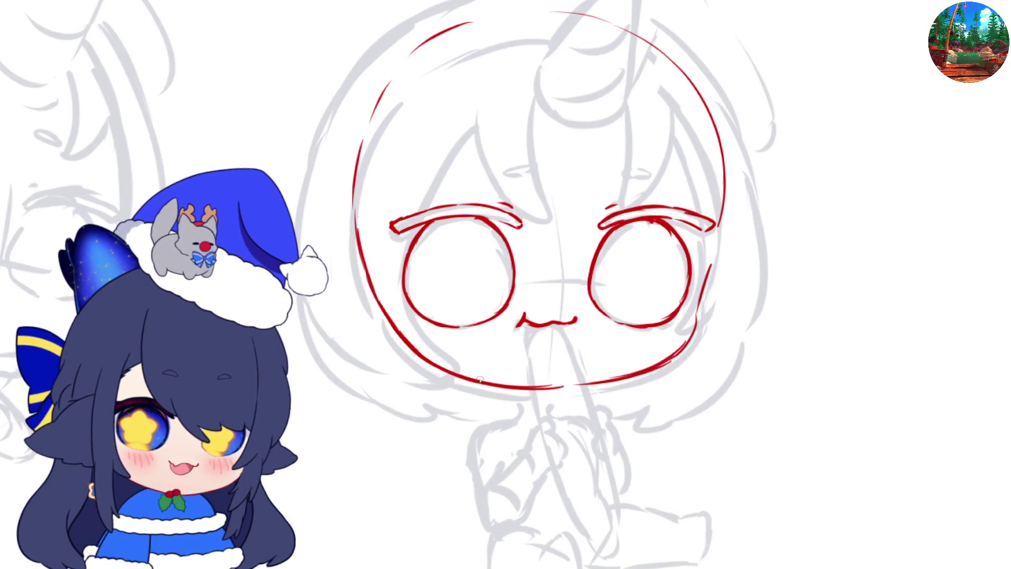
pyautogui.press('h')
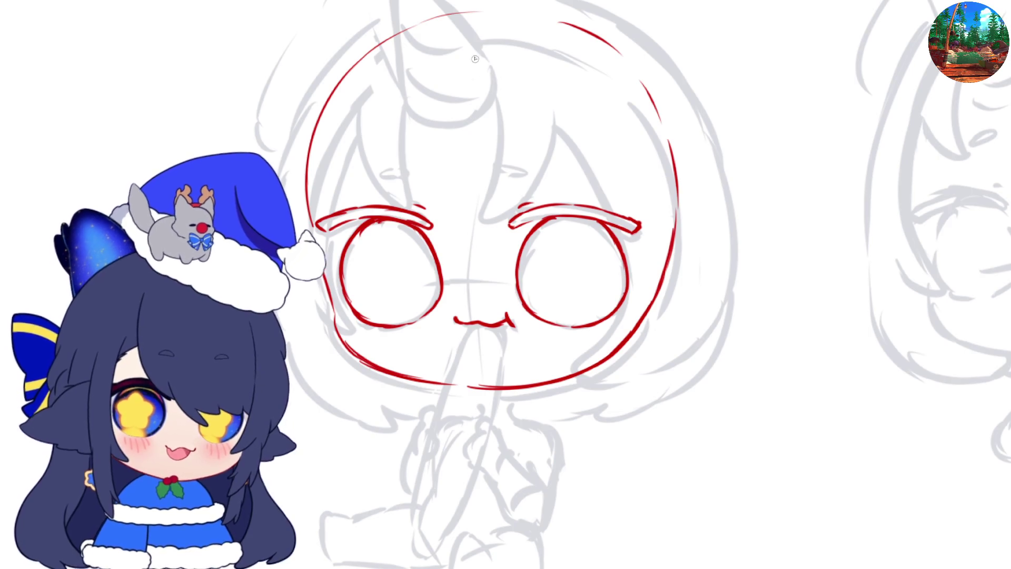
# - Outline the red horn with a curved inner band, erasing stray lines
pyautogui.moveTo(459, 35); pyautogui.dragTo(453, 170)
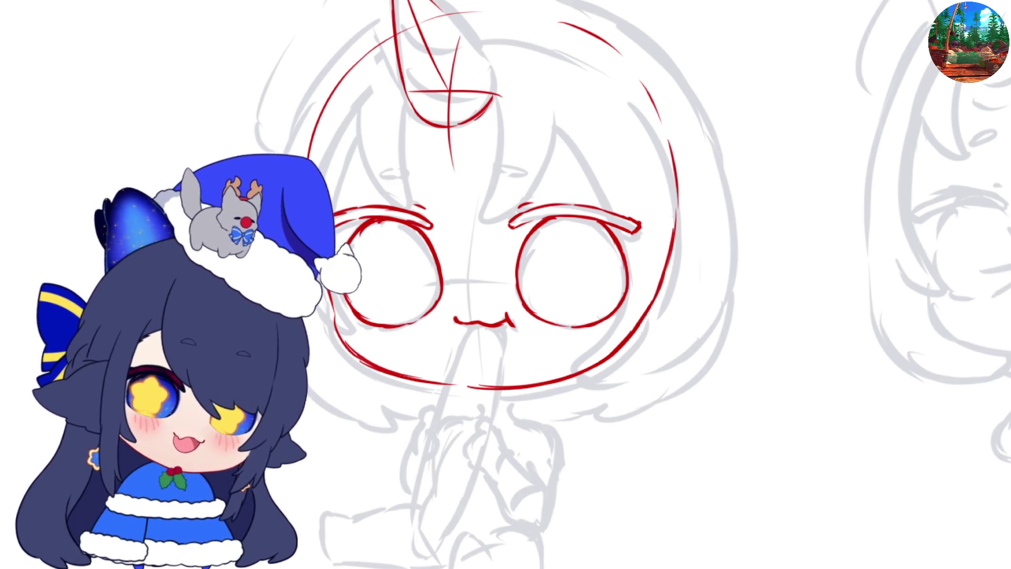
pyautogui.moveTo(432, 1); pyautogui.dragTo(491, 93)
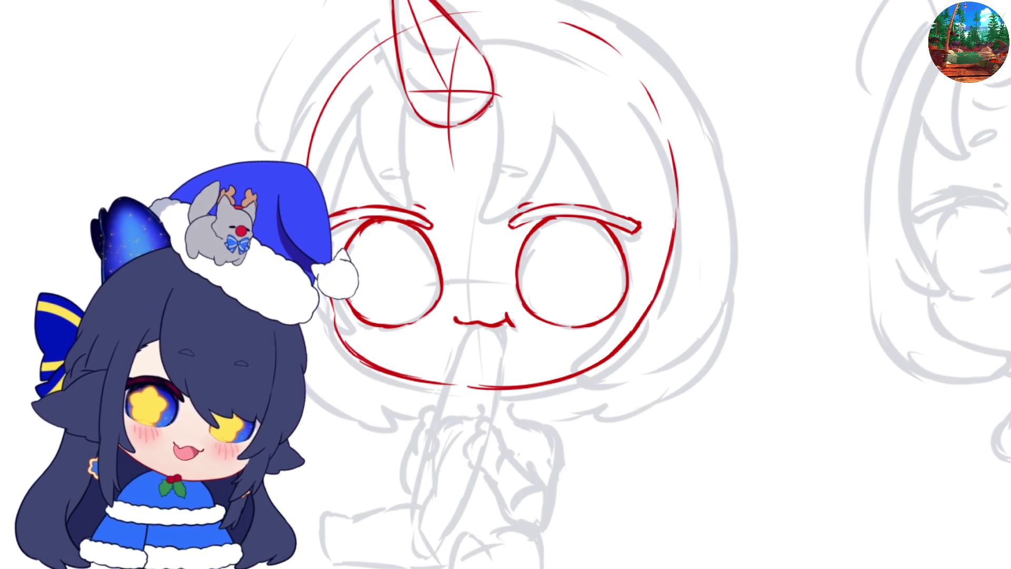
pyautogui.moveTo(417, 13); pyautogui.dragTo(466, 86)
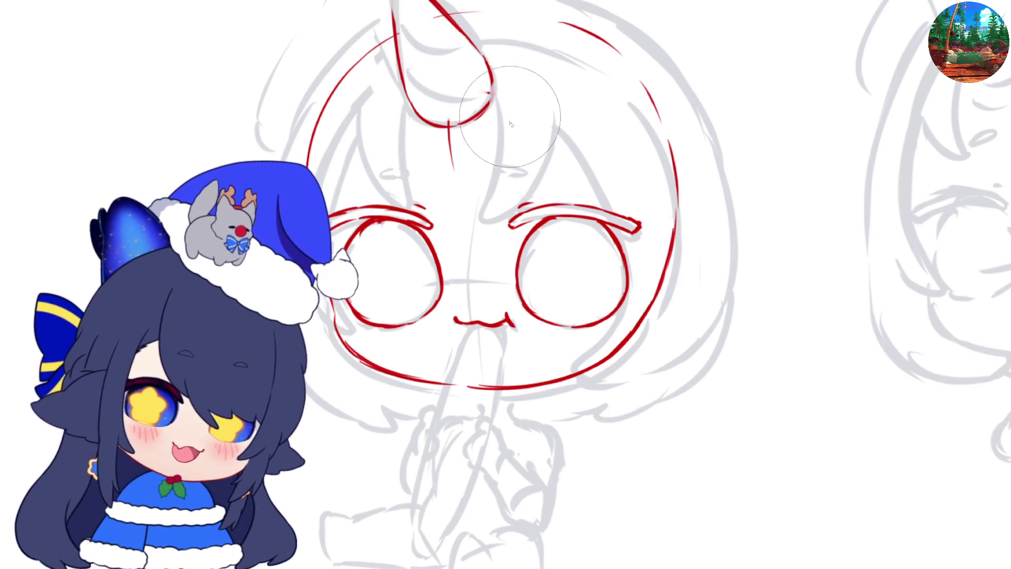
pyautogui.moveTo(477, 142); pyautogui.dragTo(477, 174)
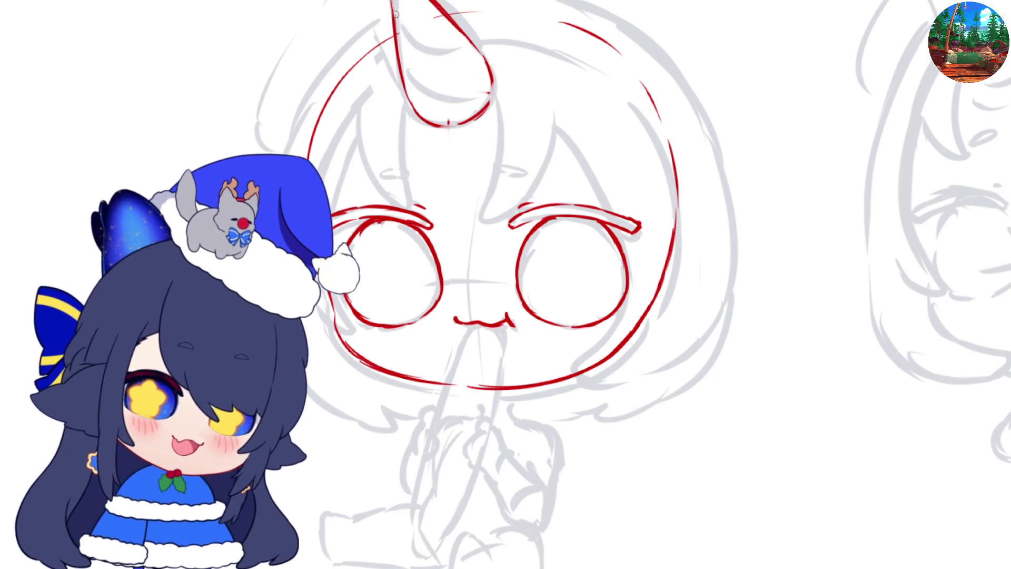
pyautogui.moveTo(398, 22)
pyautogui.mouseDown()
pyautogui.moveTo(447, 46)
pyautogui.moveTo(445, 101)
pyautogui.moveTo(486, 109)
pyautogui.mouseUp()
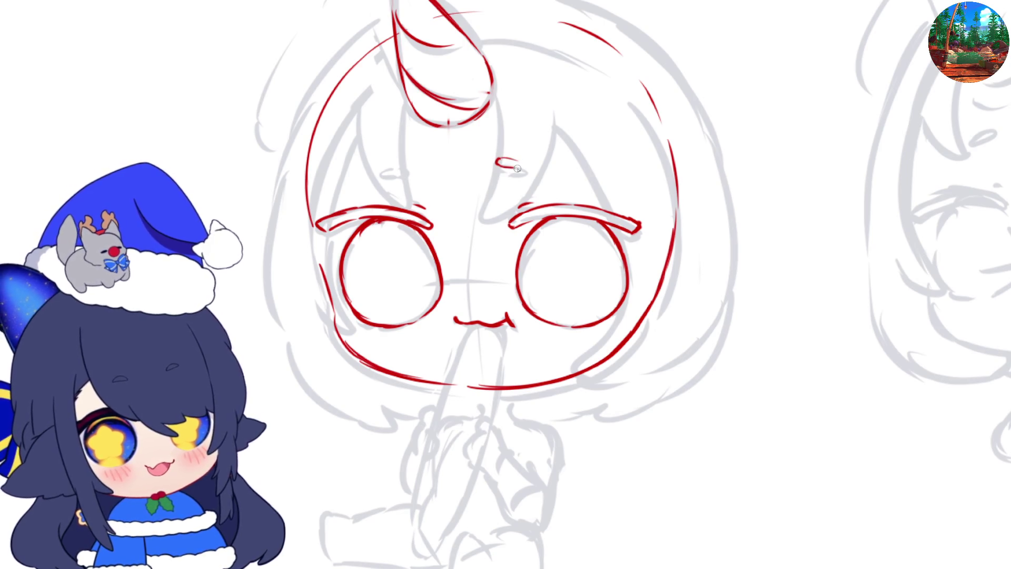
pyautogui.press('m')
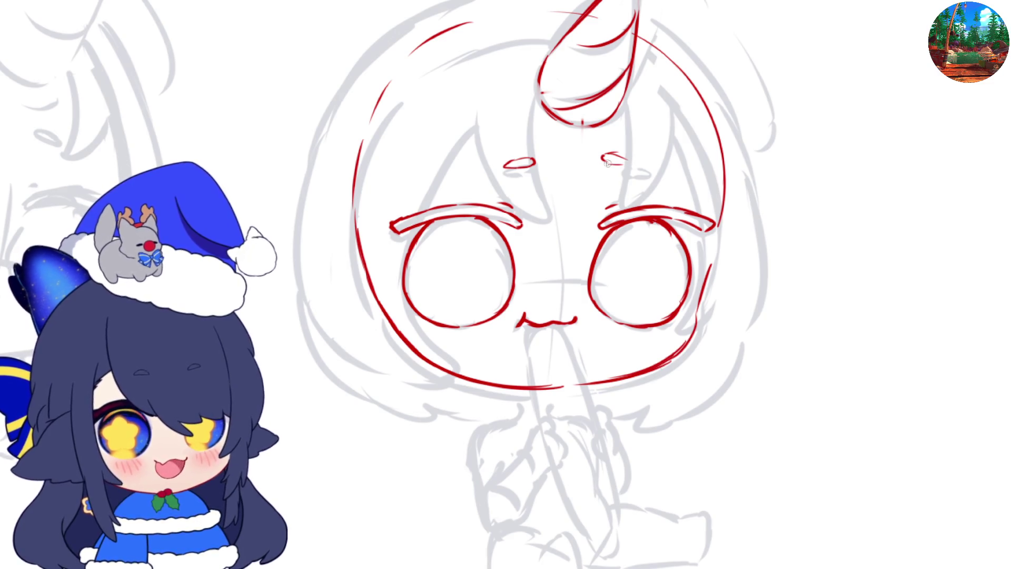
pyautogui.press('m')
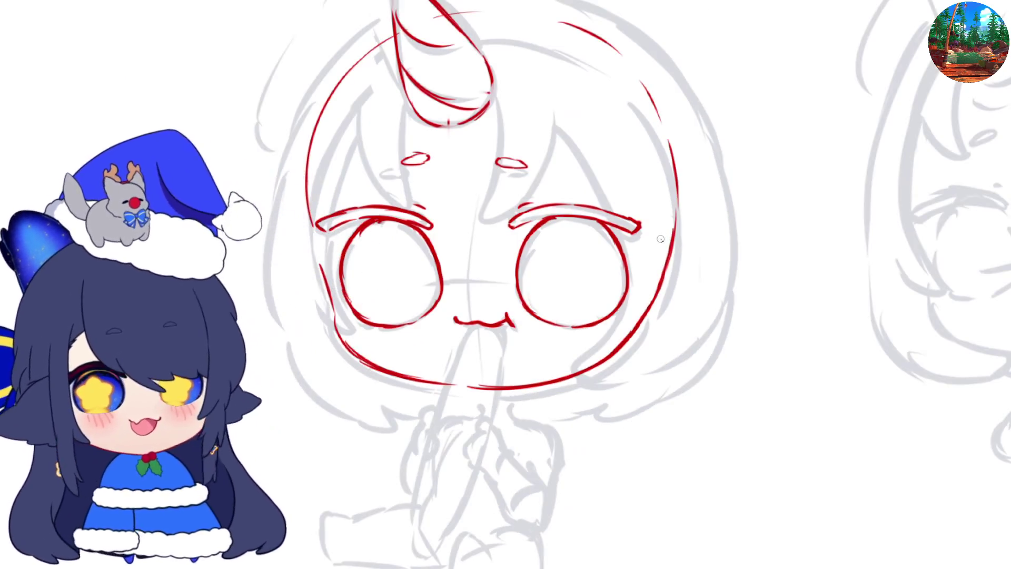
# - Select the two small brow ovals and nudge them slightly down-left
pyautogui.moveTo(474, 145)
pyautogui.mouseDown()
pyautogui.moveTo(548, 166)
pyautogui.moveTo(505, 155)
pyautogui.mouseUp()
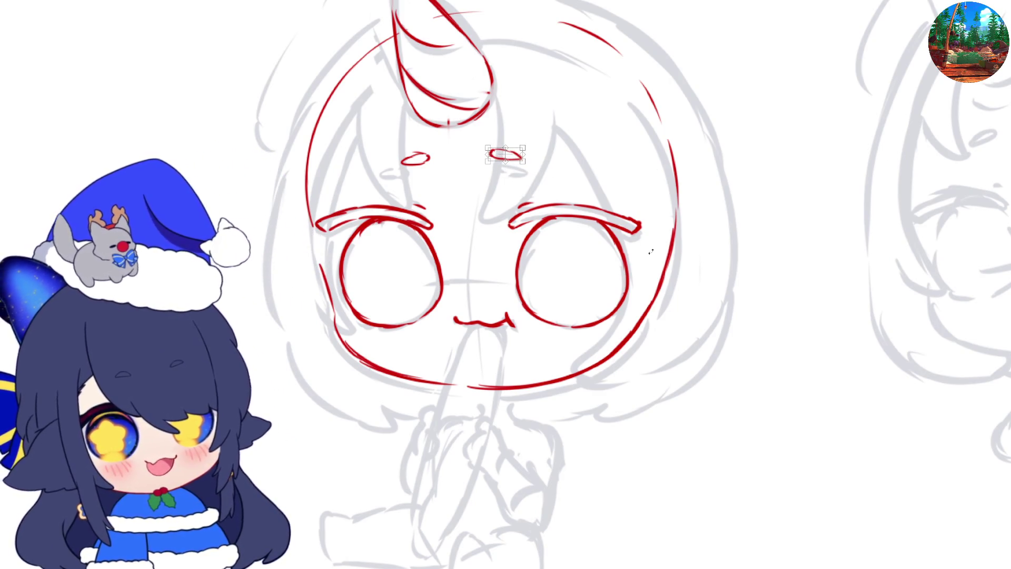
pyautogui.moveTo(387, 138); pyautogui.dragTo(507, 184)
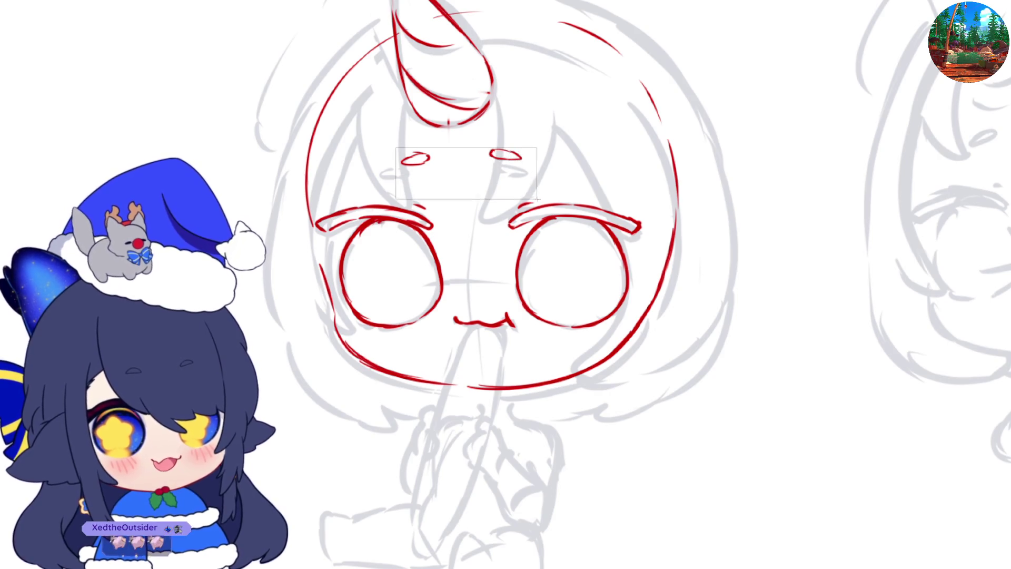
pyautogui.hotkey('ctrl', 't')
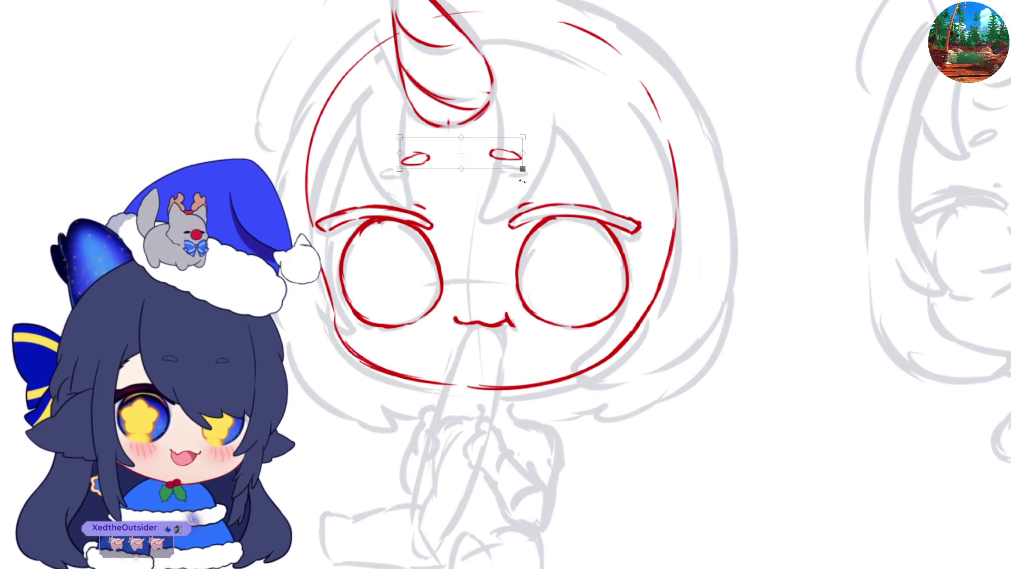
pyautogui.moveTo(507, 163); pyautogui.dragTo(504, 167)
pyautogui.press('Return')
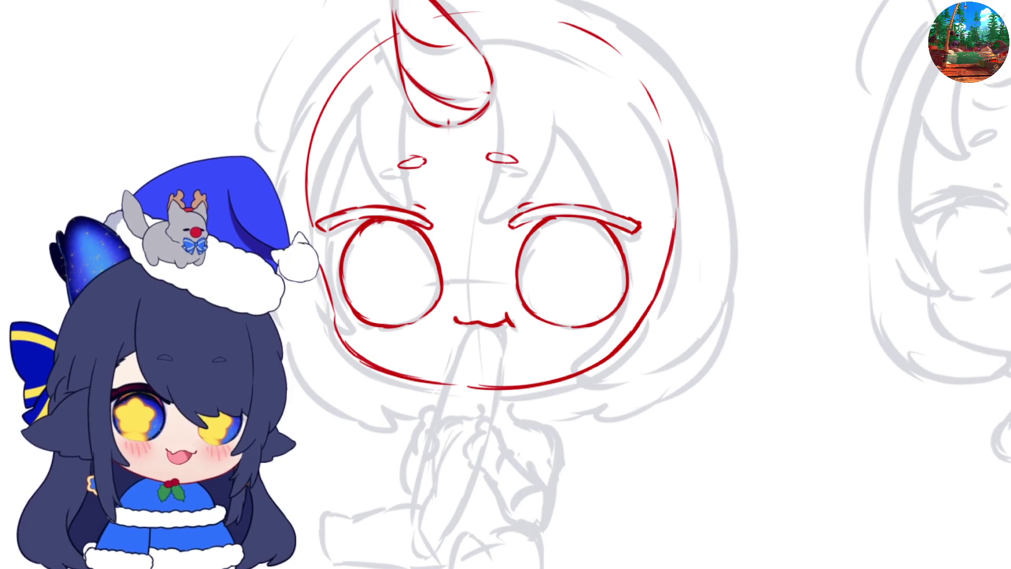
# - Scale the whole red head up slightly from the corner handle
pyautogui.hotkey('ctrl', 't')
pyautogui.moveTo(678, 390); pyautogui.dragTo(685, 399)
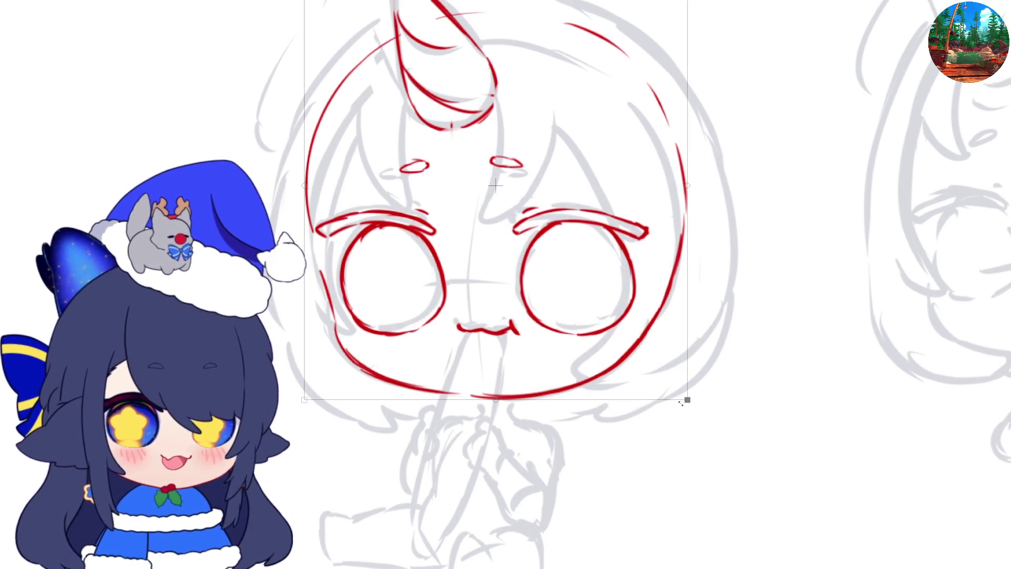
pyautogui.press('Return')
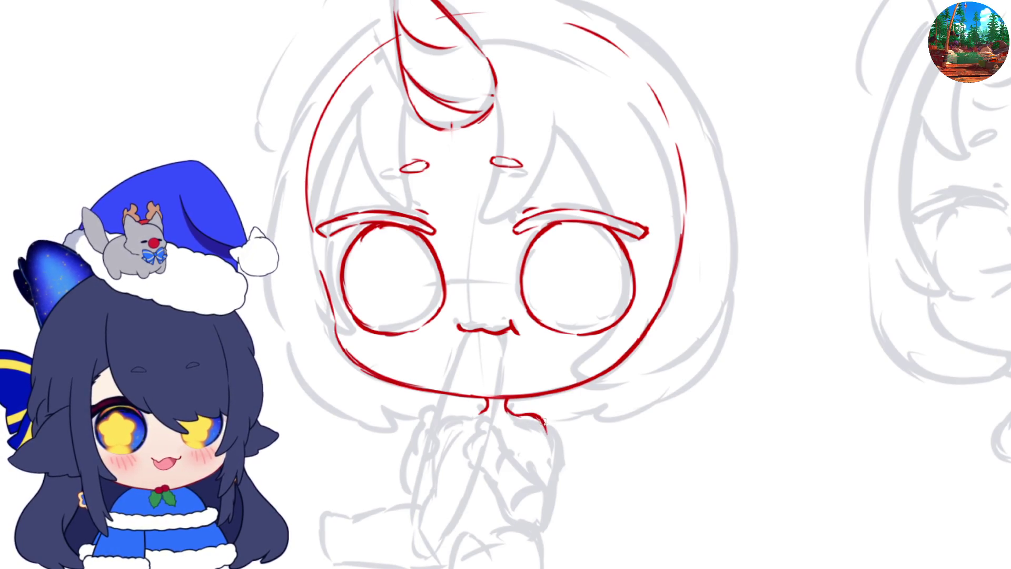
# - Flip the canvas to check proportions and pan around the neck and arm area
pyautogui.press('h')
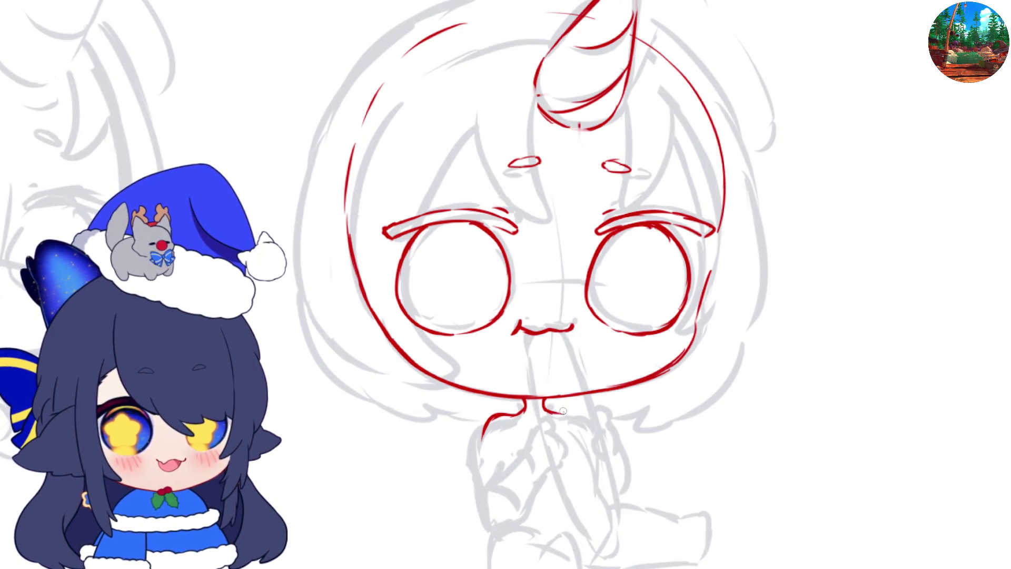
pyautogui.press('h')
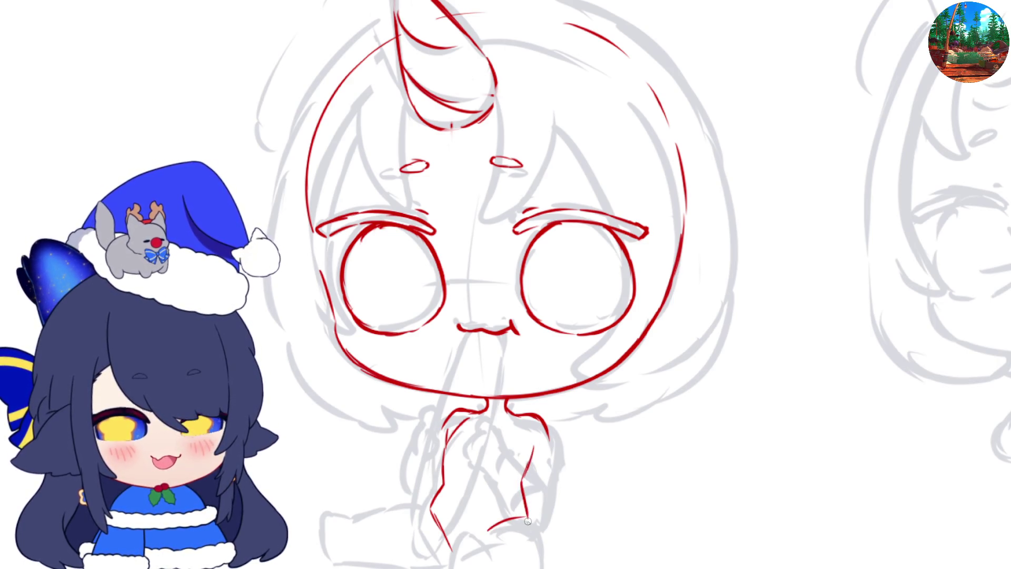
pyautogui.hscroll(-3, 528, 521)
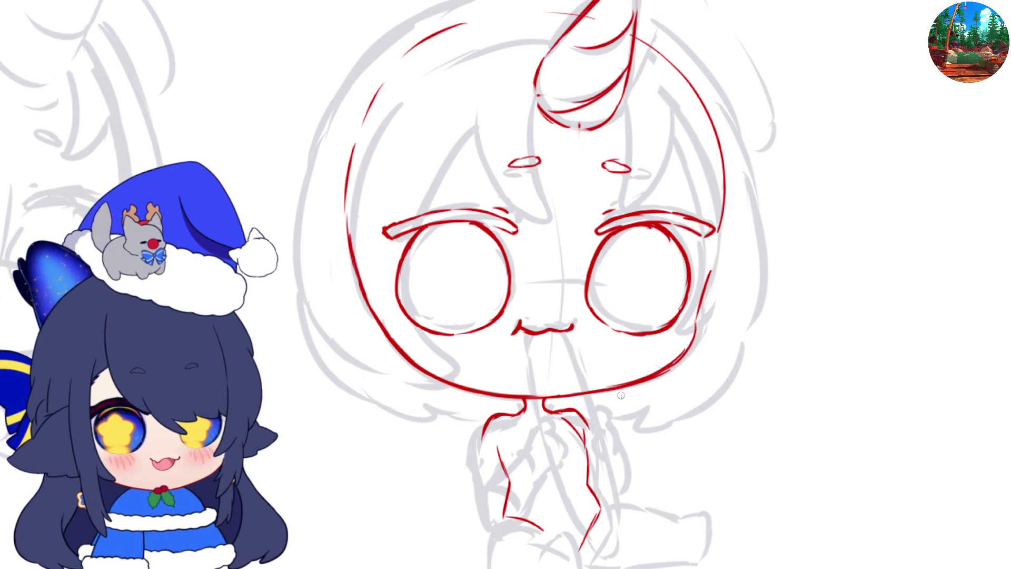
pyautogui.hscroll(3, 618, 483)
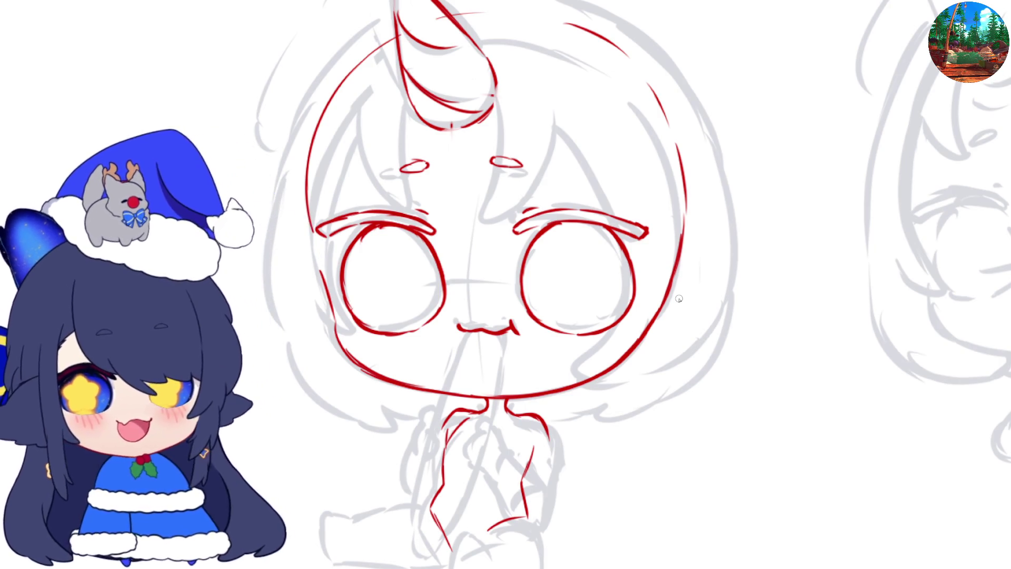
pyautogui.scroll(-3, 679, 299)
pyautogui.scroll(1, 581, 310)
pyautogui.hscroll(5, 581, 310)
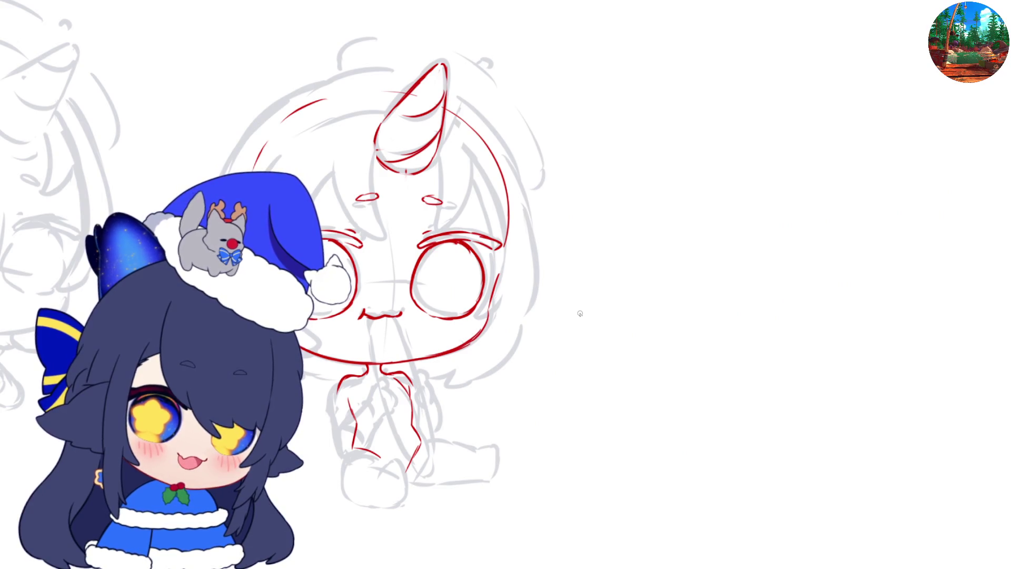
pyautogui.hscroll(-5, 580, 314)
pyautogui.hscroll(5, 649, 340)
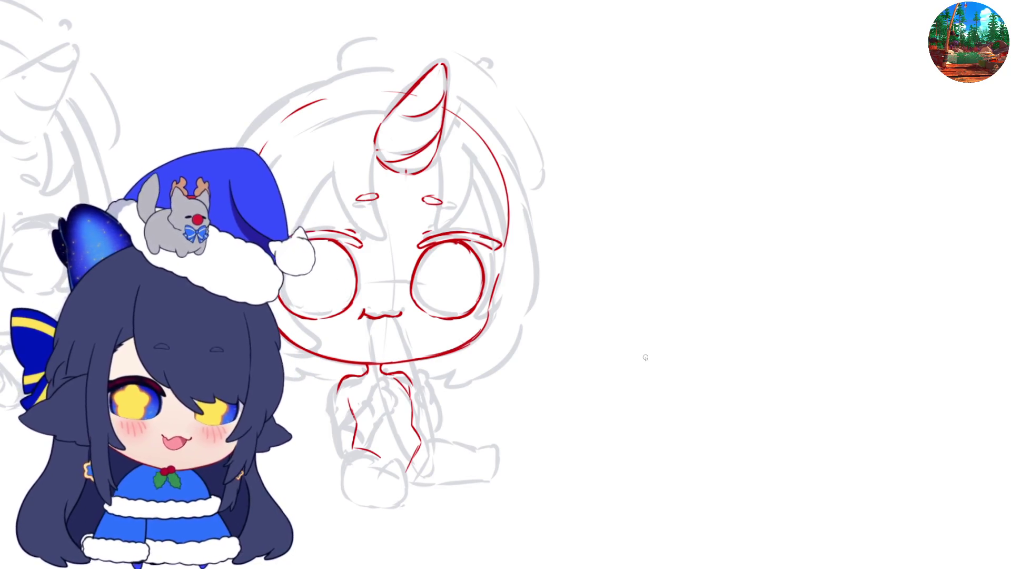
pyautogui.hscroll(-5, 646, 357)
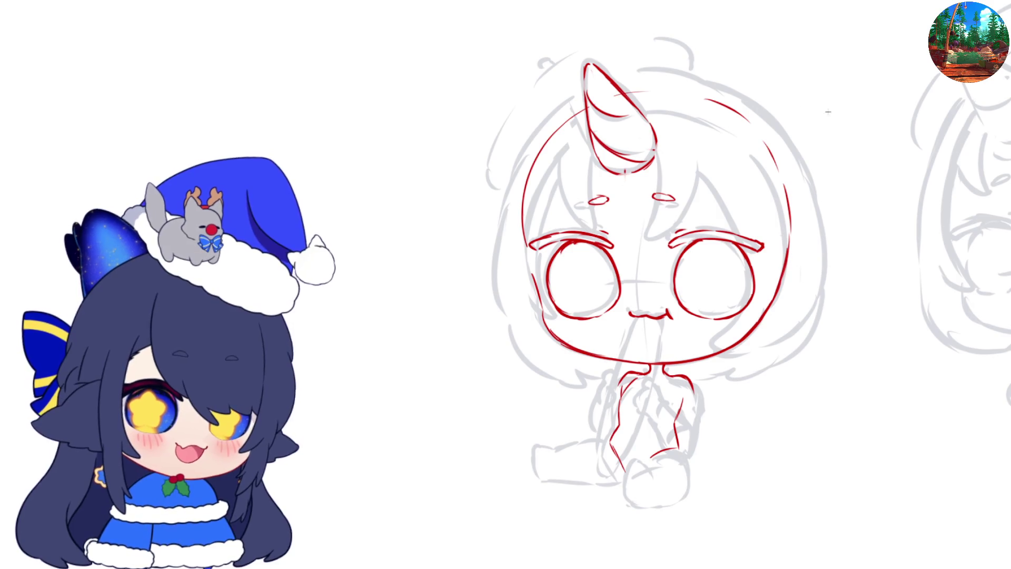
# - Reposition the selected red head with a free transform, checking it in mirrored view
pyautogui.moveTo(498, 21); pyautogui.dragTo(848, 365)
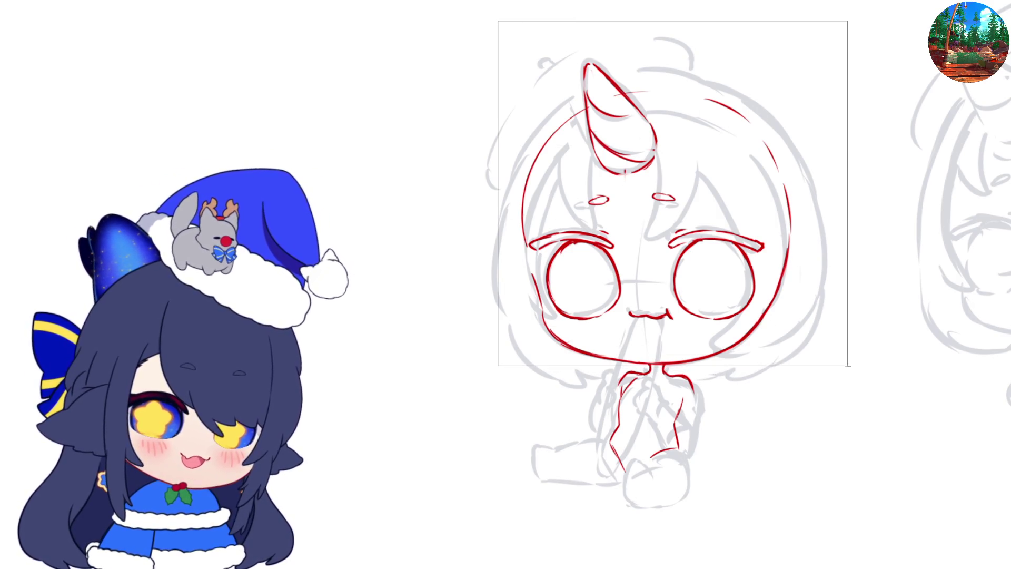
pyautogui.hotkey('ctrl', 't')
pyautogui.press('m')
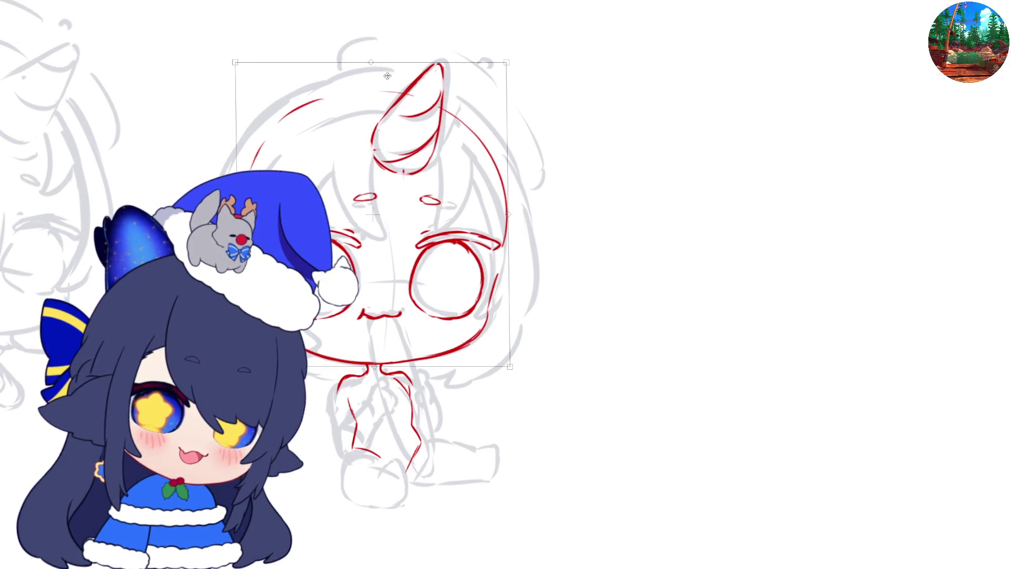
pyautogui.press('m')
pyautogui.press('Return')
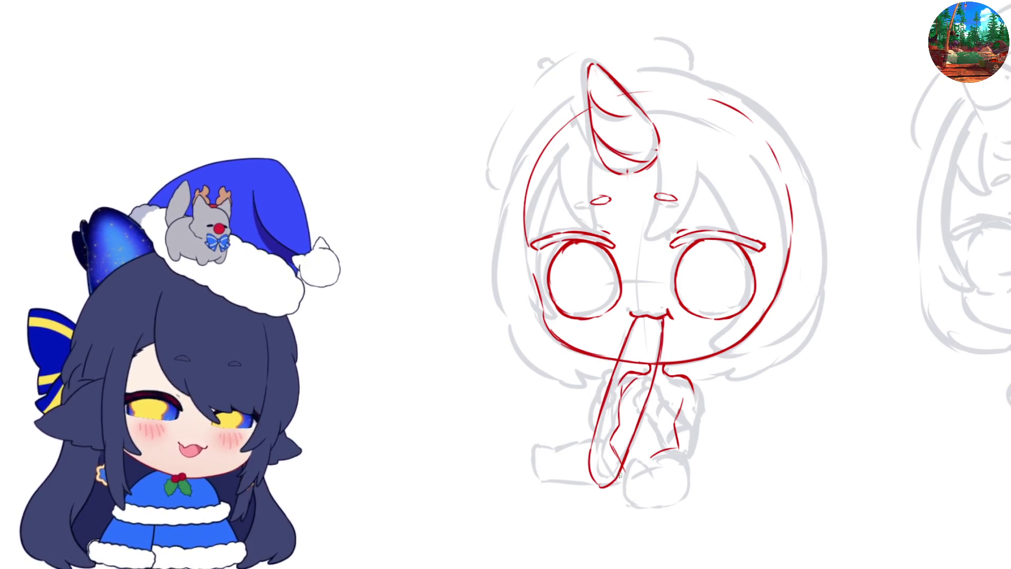
# - Ink a small red curve on the body and mirror the canvas to check it
pyautogui.hscroll(5, 621, 476)
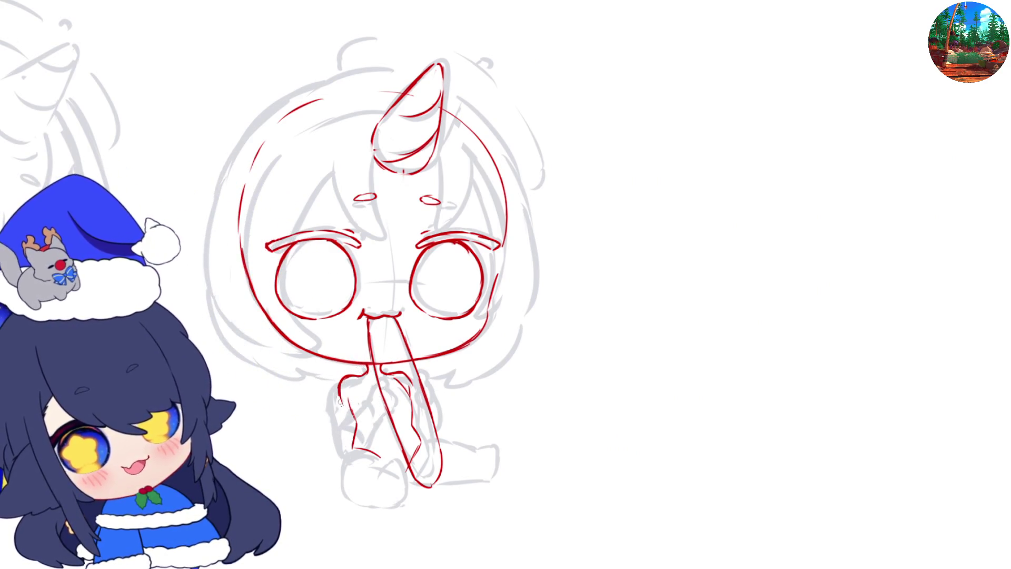
pyautogui.moveTo(365, 416); pyautogui.dragTo(362, 435)
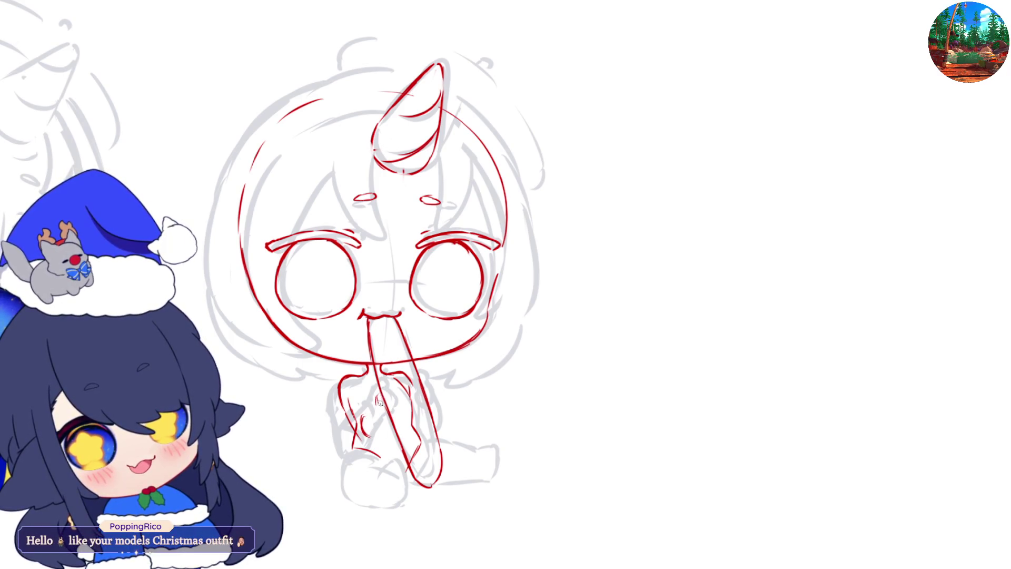
pyautogui.press('h')
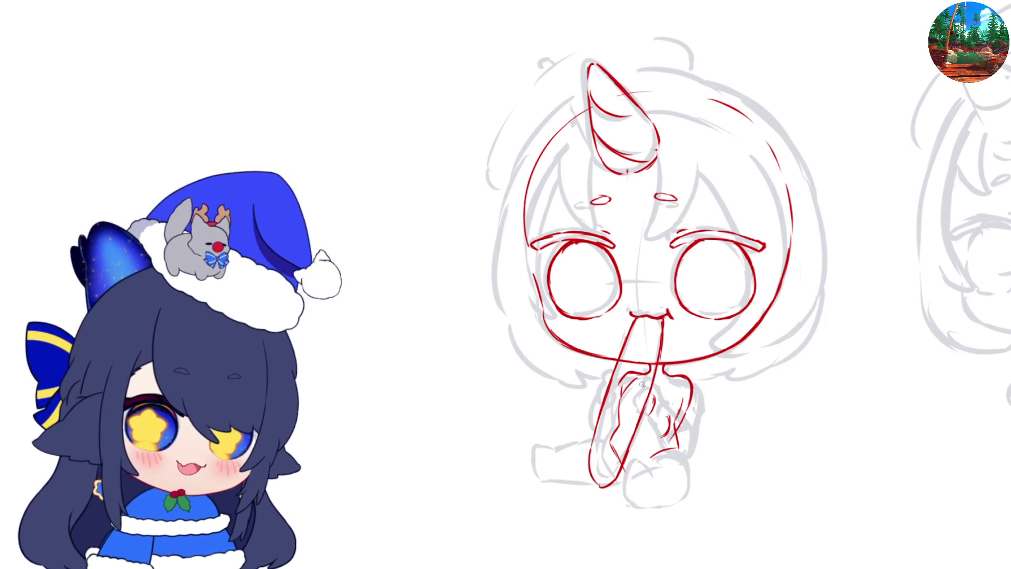
pyautogui.press('h')
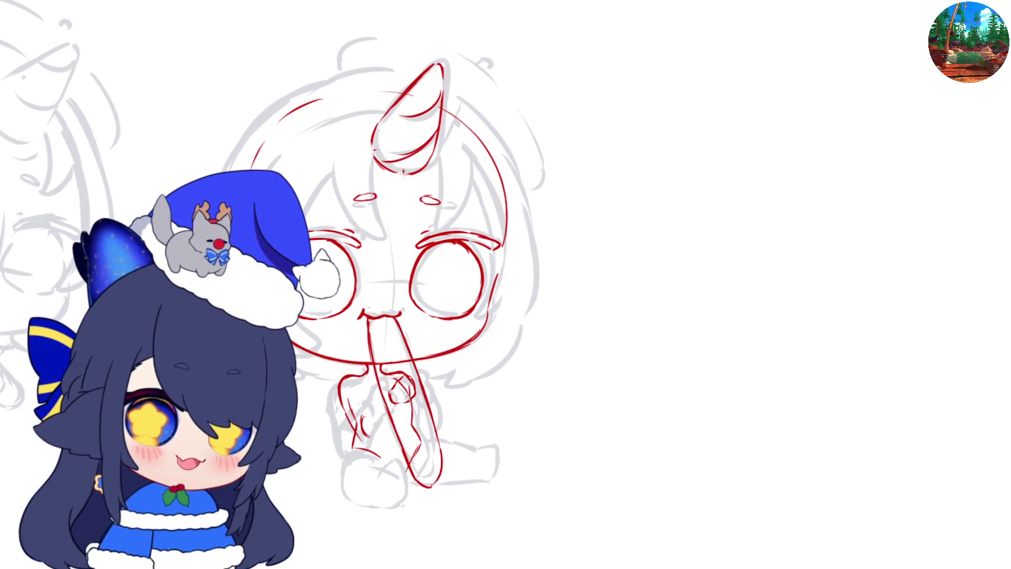
# - Check the hands in mirrored view, then ink a short red stroke at the knee
pyautogui.press('h')
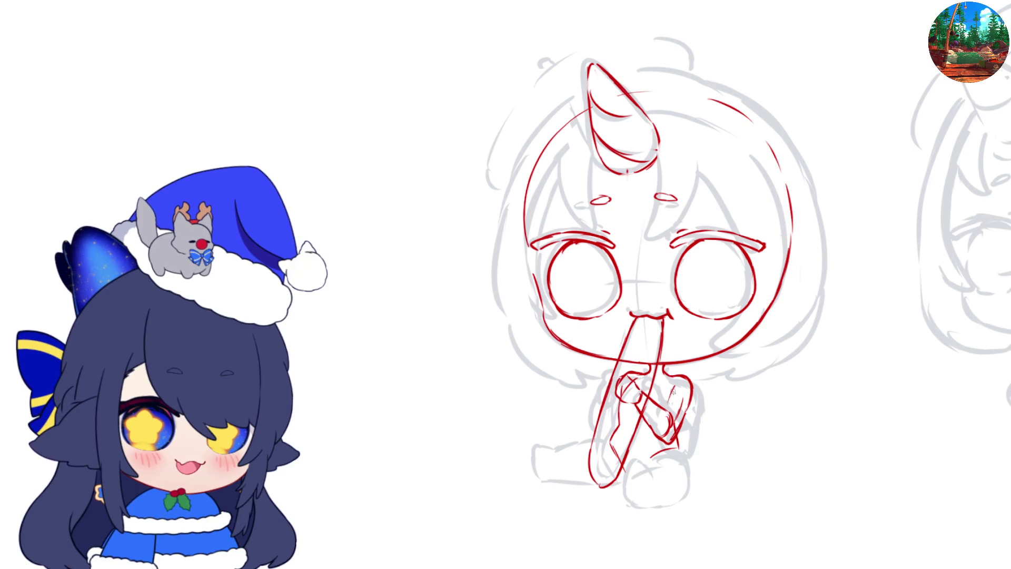
pyautogui.press('h')
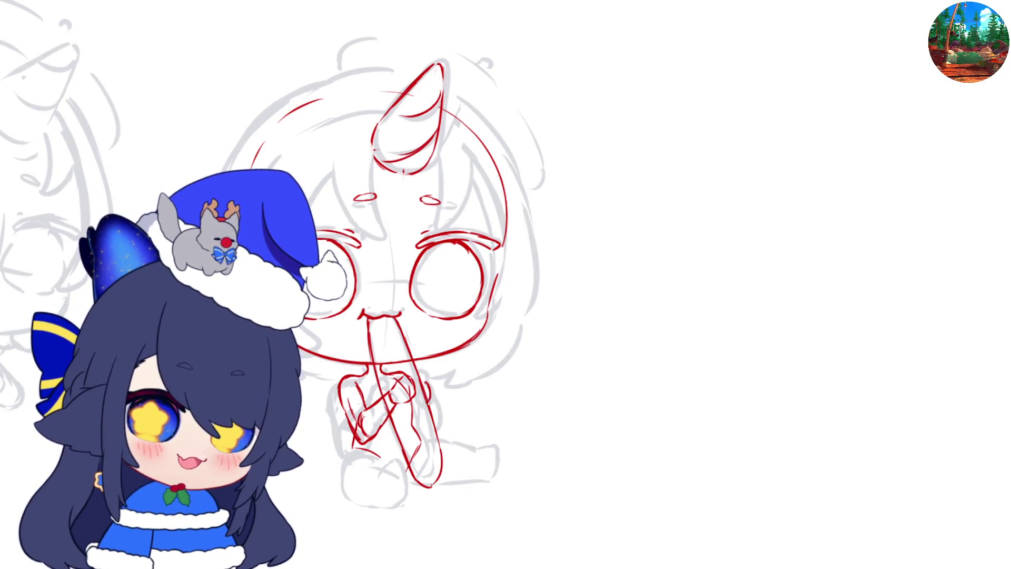
pyautogui.press('h')
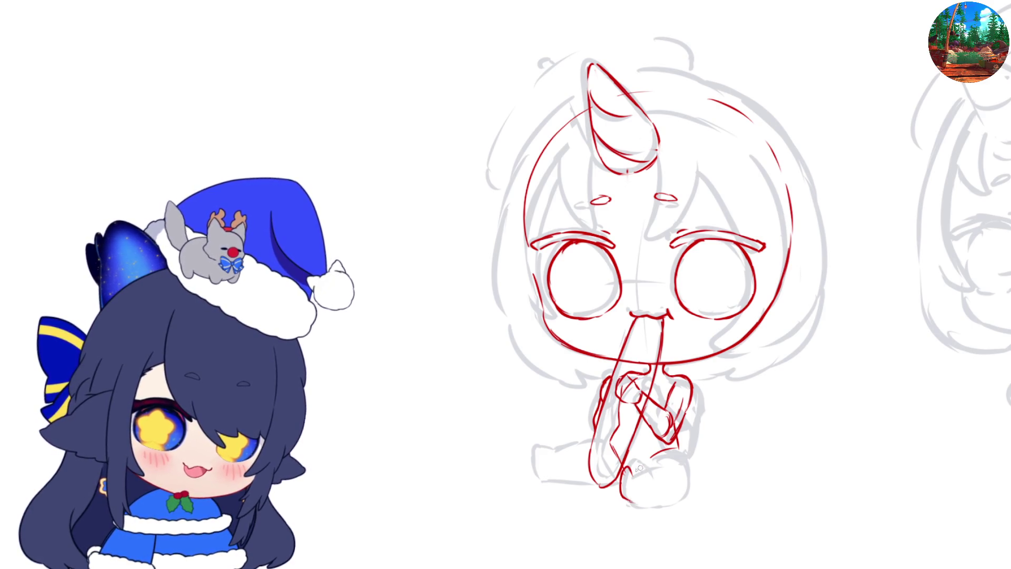
pyautogui.moveTo(644, 466); pyautogui.dragTo(662, 452)
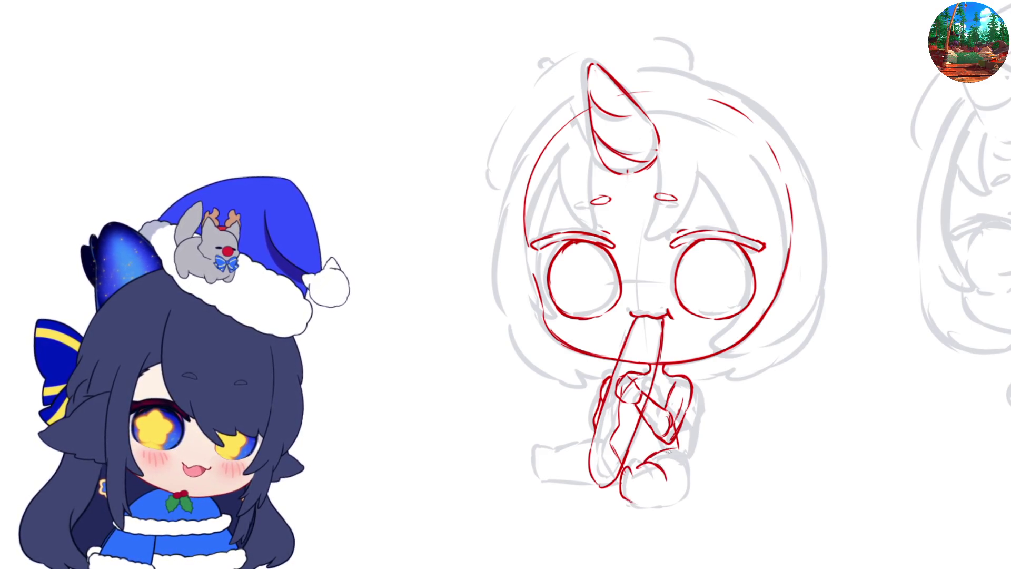
# - Ink the red foot outline: a short bottom stroke, a downward hook, and the bottom edge
pyautogui.hscroll(5, 669, 464)
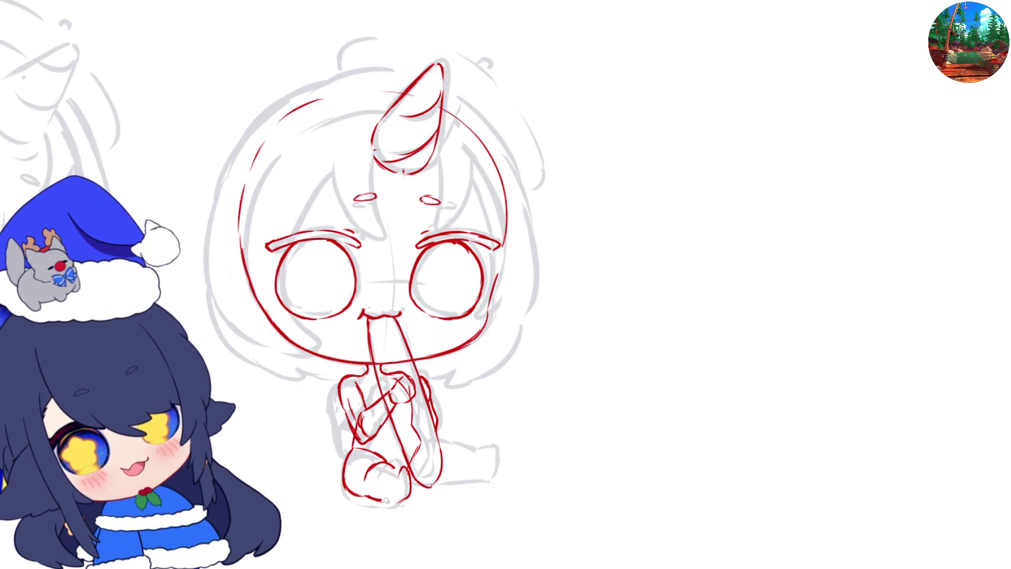
pyautogui.moveTo(384, 500); pyautogui.dragTo(405, 499)
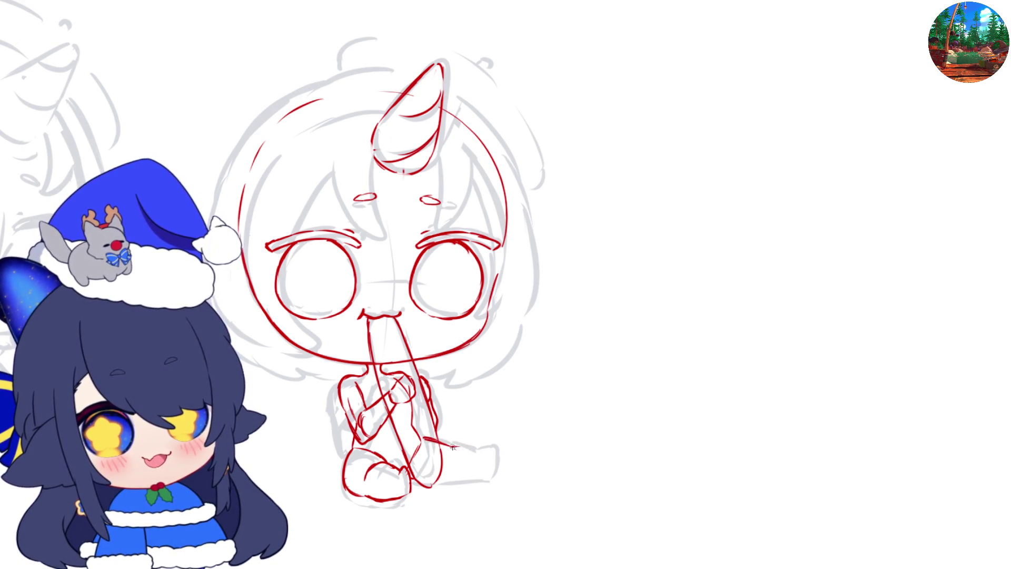
pyautogui.moveTo(481, 451); pyautogui.dragTo(485, 460)
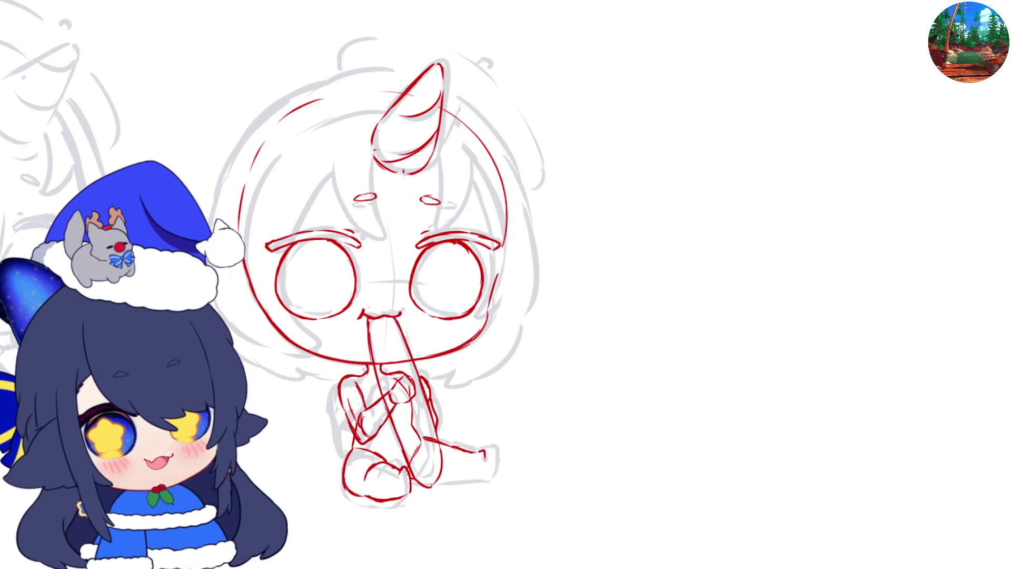
pyautogui.moveTo(437, 482); pyautogui.dragTo(481, 473)
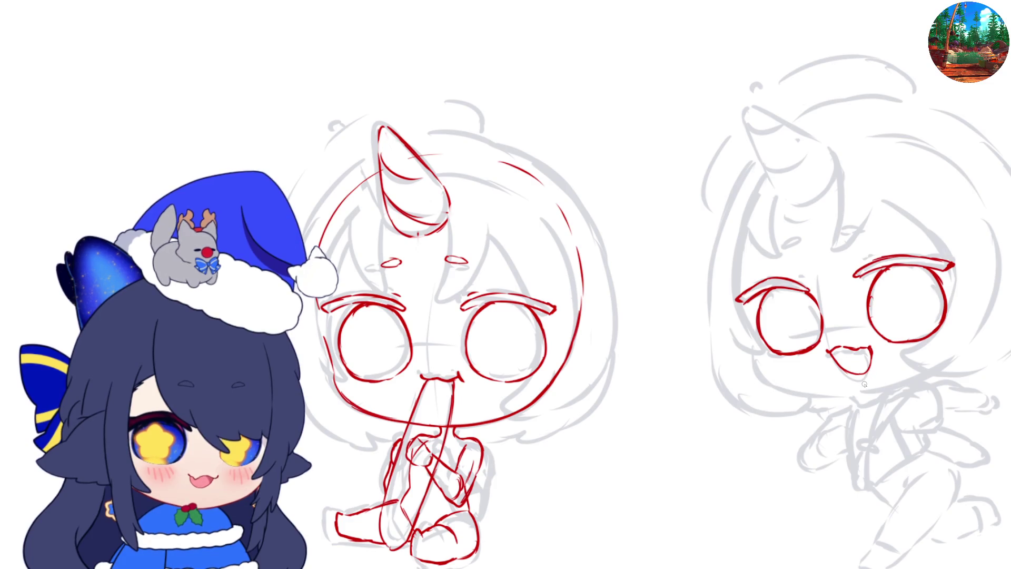
# - Draw the second chibi's red left cheek curve and continue the jaw line up to the right
pyautogui.moveTo(745, 320)
pyautogui.mouseDown()
pyautogui.moveTo(767, 377)
pyautogui.moveTo(824, 390)
pyautogui.mouseUp()
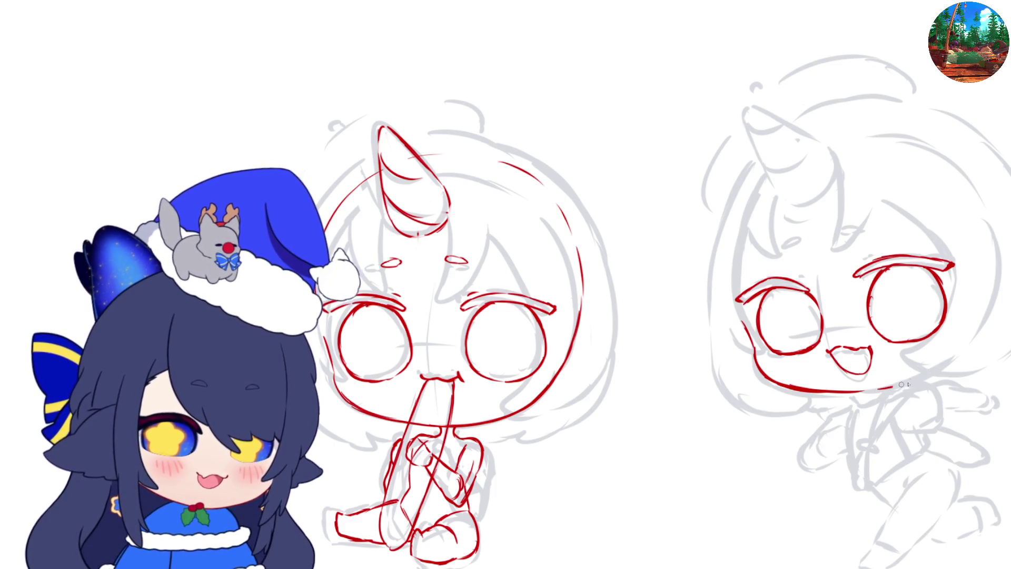
pyautogui.moveTo(890, 384); pyautogui.dragTo(951, 354)
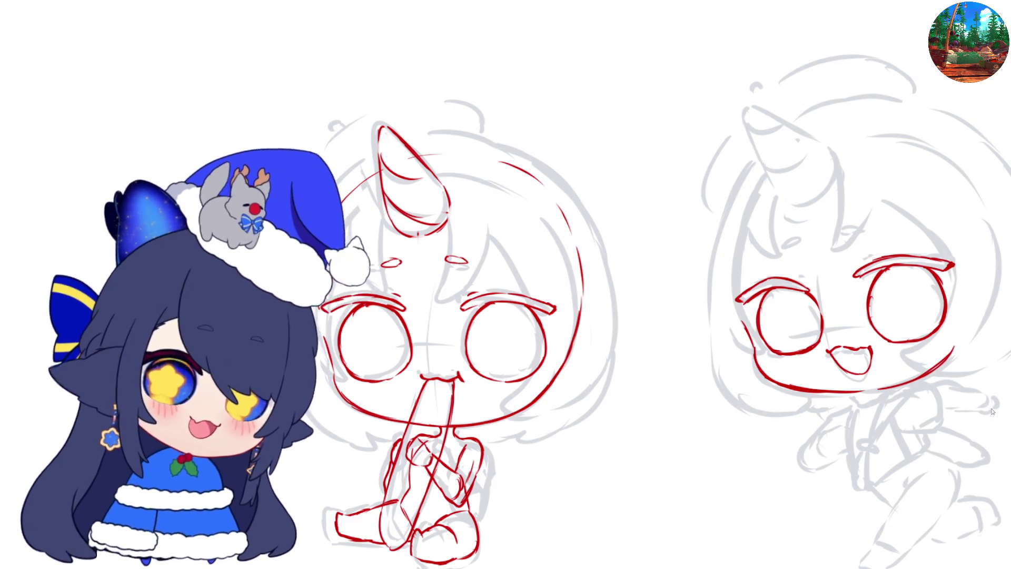
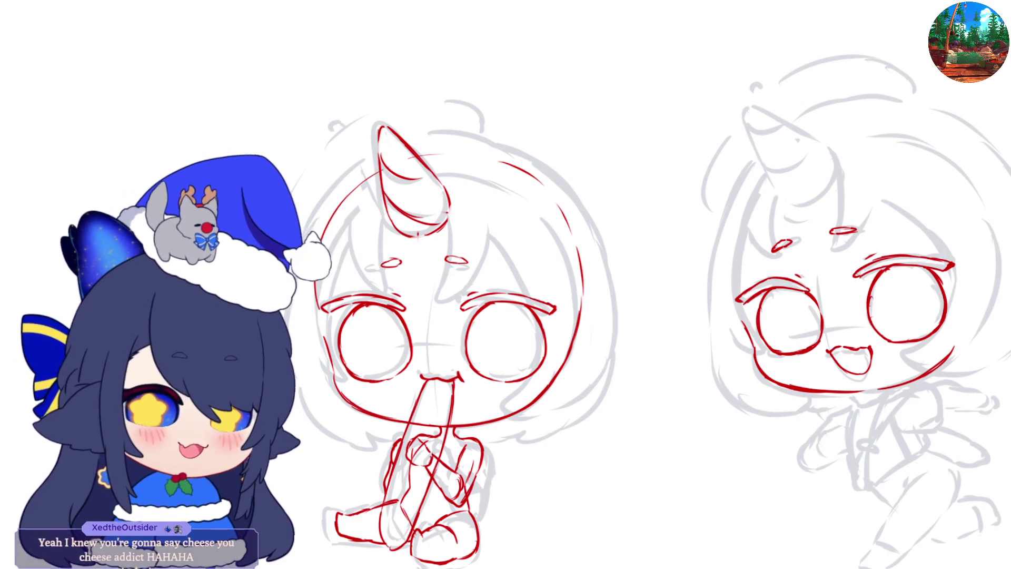
# - Ink the right chibi's unicorn horn in red, with its upper edge and a spiral curve
pyautogui.scroll(2, 632, 316)
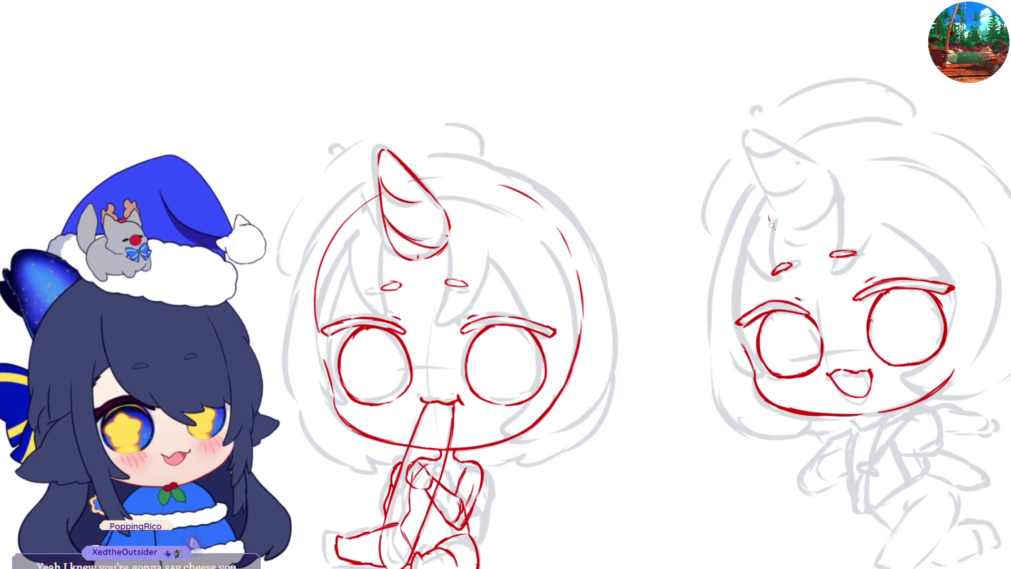
pyautogui.moveTo(741, 148)
pyautogui.mouseDown()
pyautogui.moveTo(769, 206)
pyautogui.moveTo(808, 228)
pyautogui.mouseUp()
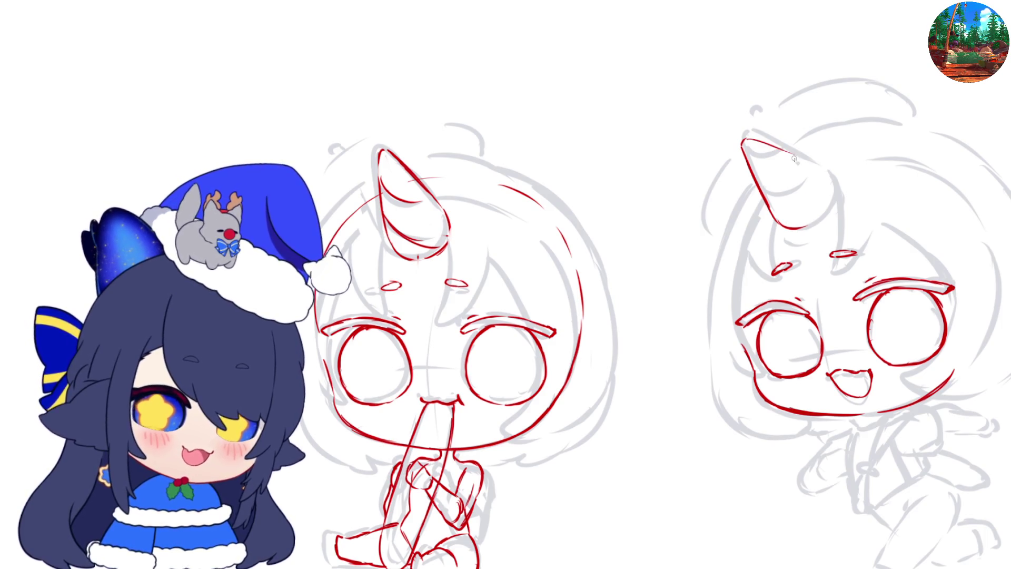
pyautogui.moveTo(797, 161)
pyautogui.mouseDown()
pyautogui.moveTo(824, 171)
pyautogui.moveTo(826, 209)
pyautogui.mouseUp()
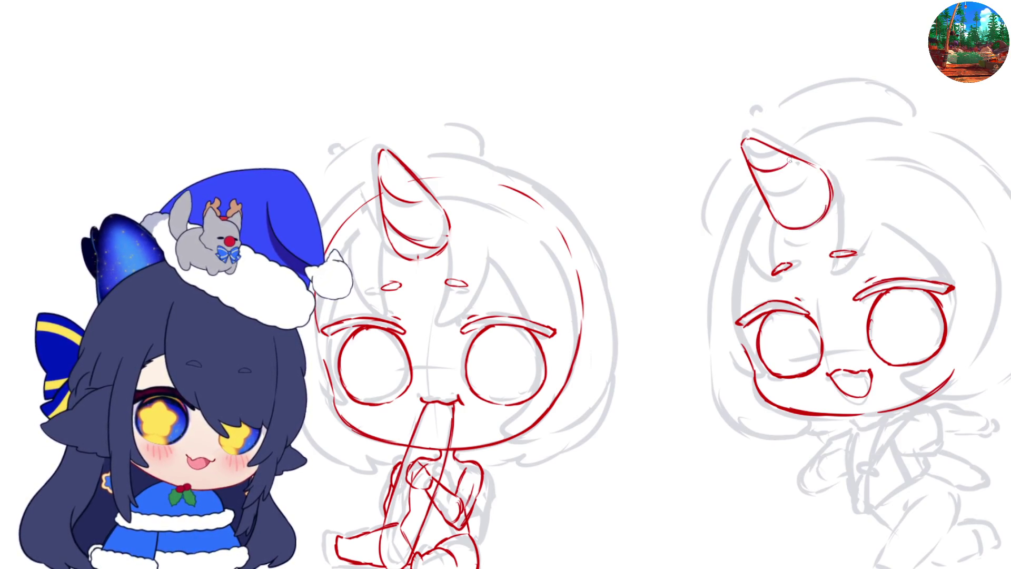
pyautogui.moveTo(780, 207); pyautogui.dragTo(817, 214)
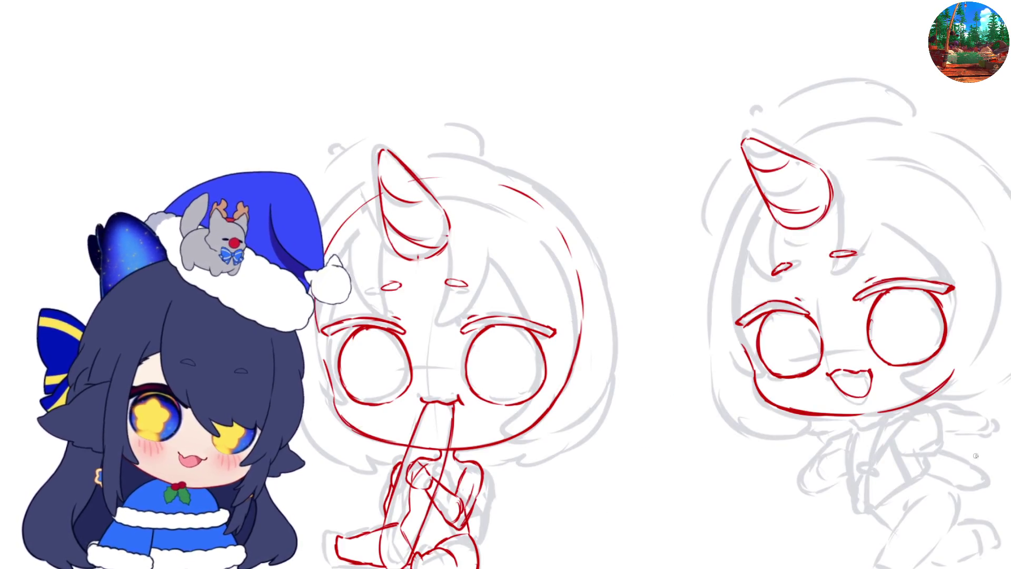
# - Ink the left face edge and torso line, removing a stray hair stroke, then mirror the canvas
pyautogui.moveTo(748, 218); pyautogui.dragTo(735, 321)
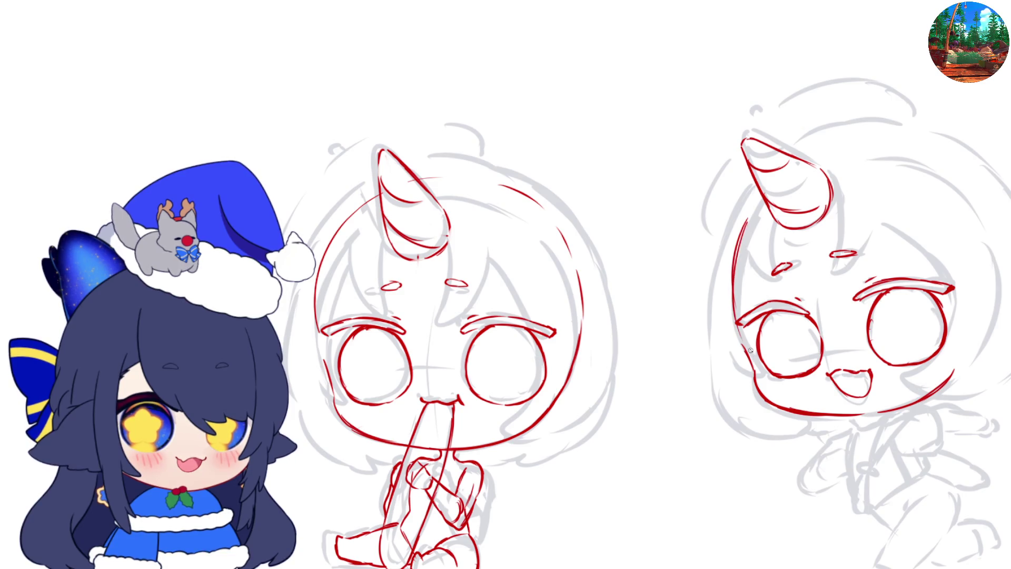
pyautogui.moveTo(882, 155)
pyautogui.mouseDown()
pyautogui.moveTo(938, 185)
pyautogui.moveTo(973, 268)
pyautogui.mouseUp()
pyautogui.hotkey('ctrl', 'z')
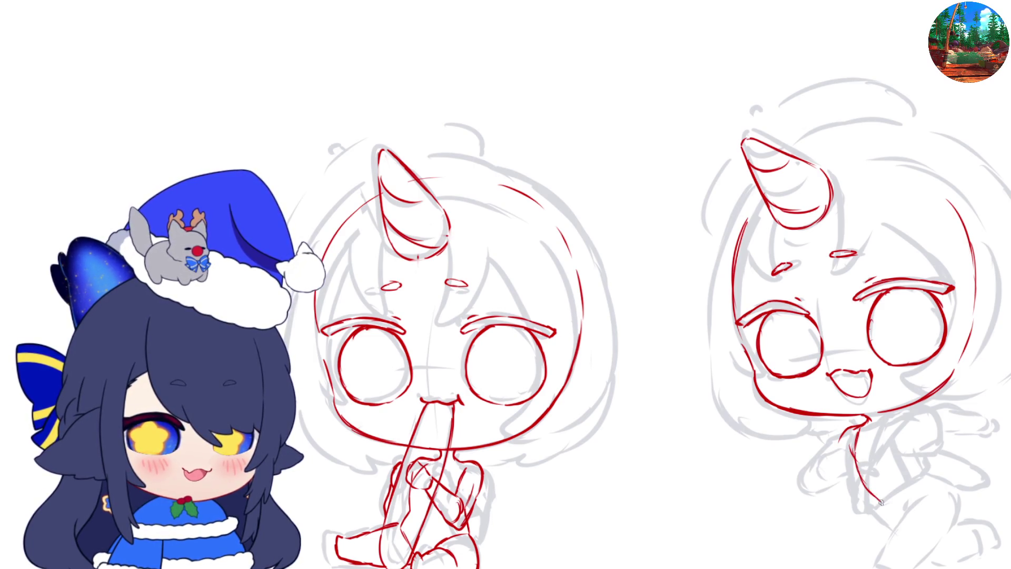
pyautogui.moveTo(919, 434); pyautogui.dragTo(928, 471)
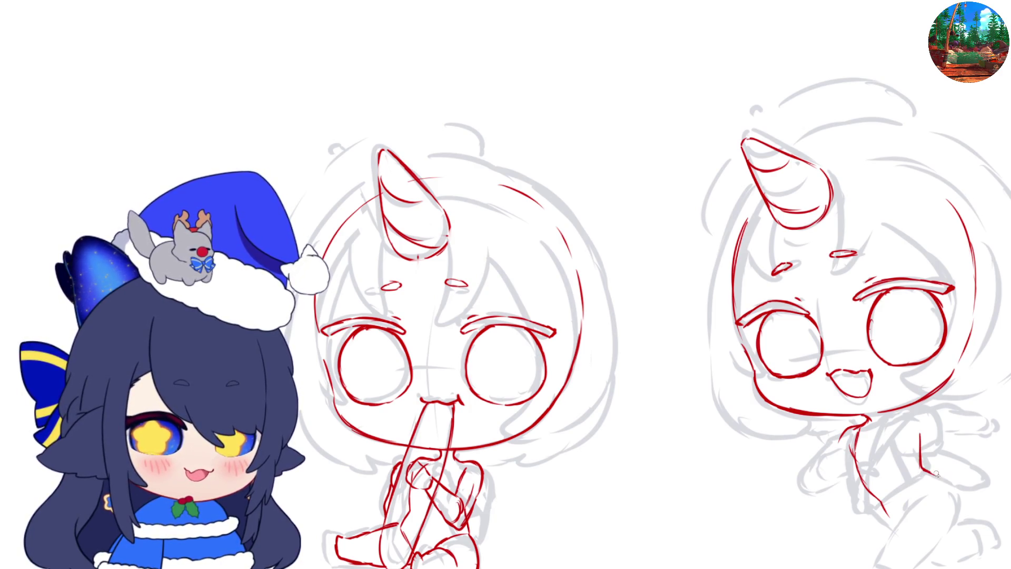
pyautogui.press('m')
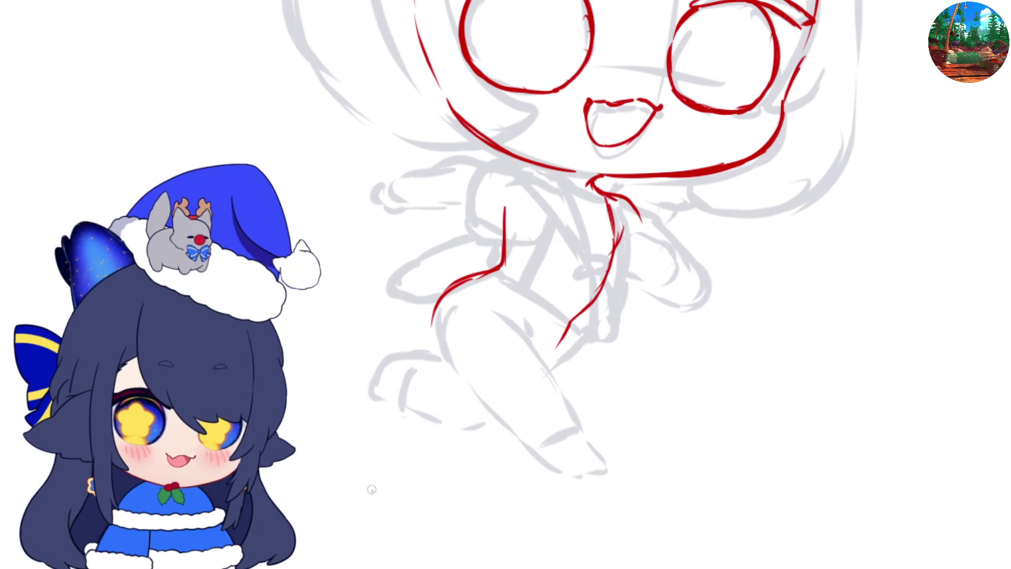
# - Redraw the right chibi's red leg outline, adding an inner leg line down toward the foot
pyautogui.moveTo(433, 308)
pyautogui.mouseDown()
pyautogui.moveTo(432, 337)
pyautogui.moveTo(463, 384)
pyautogui.mouseUp()
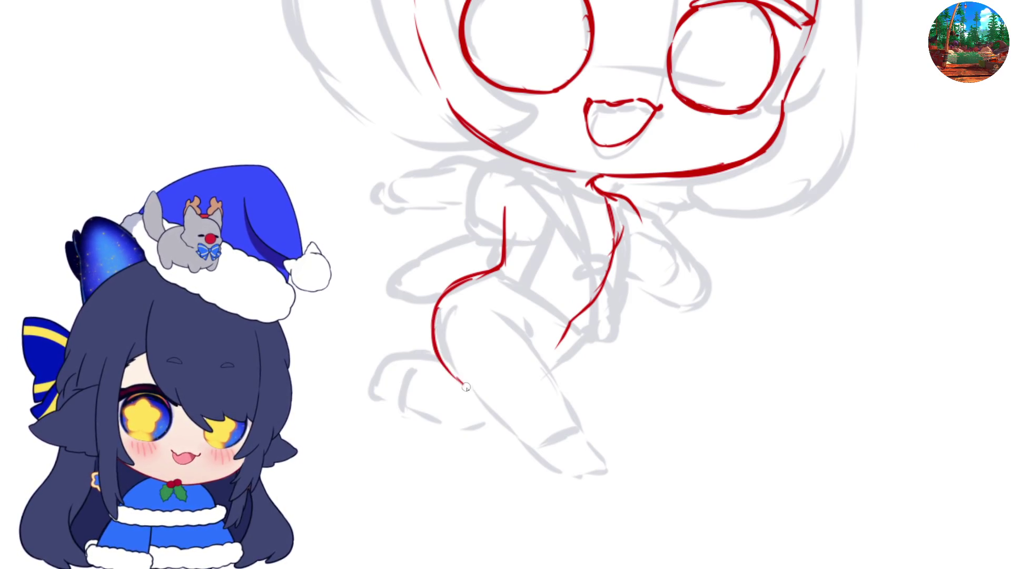
pyautogui.hotkey('ctrl', 'z')
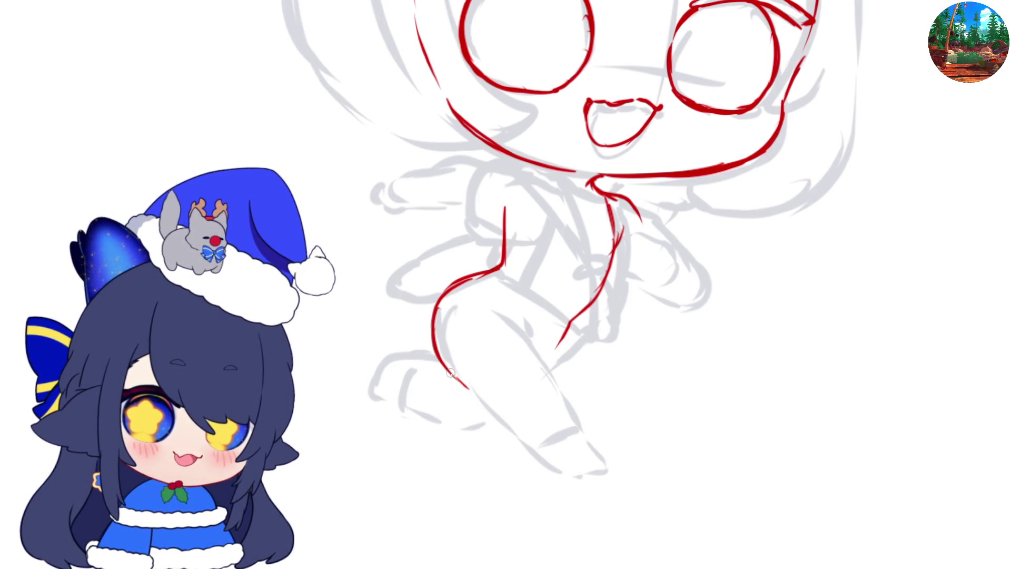
pyautogui.hotkey('ctrl', 'z')
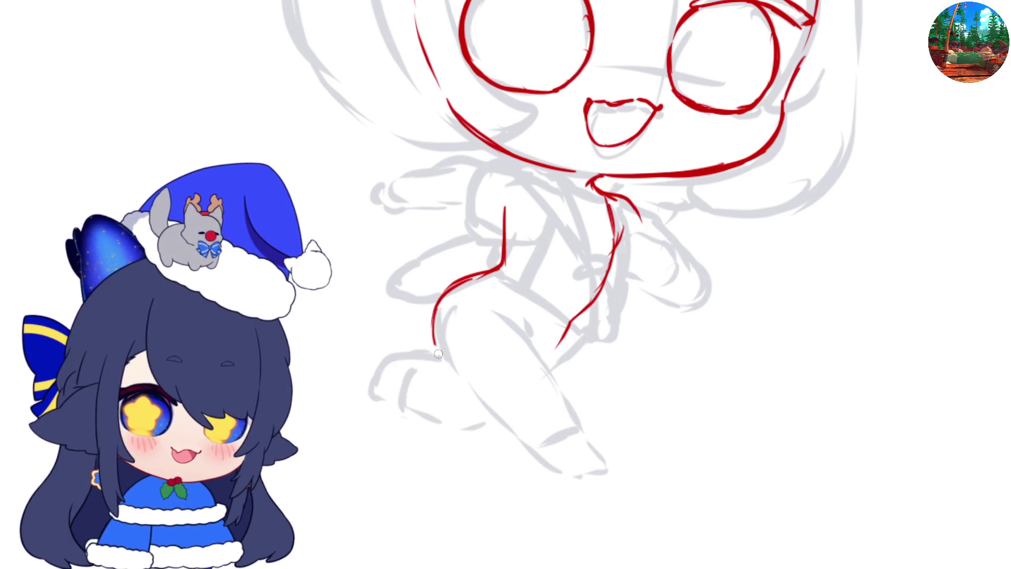
pyautogui.moveTo(436, 314); pyautogui.dragTo(503, 429)
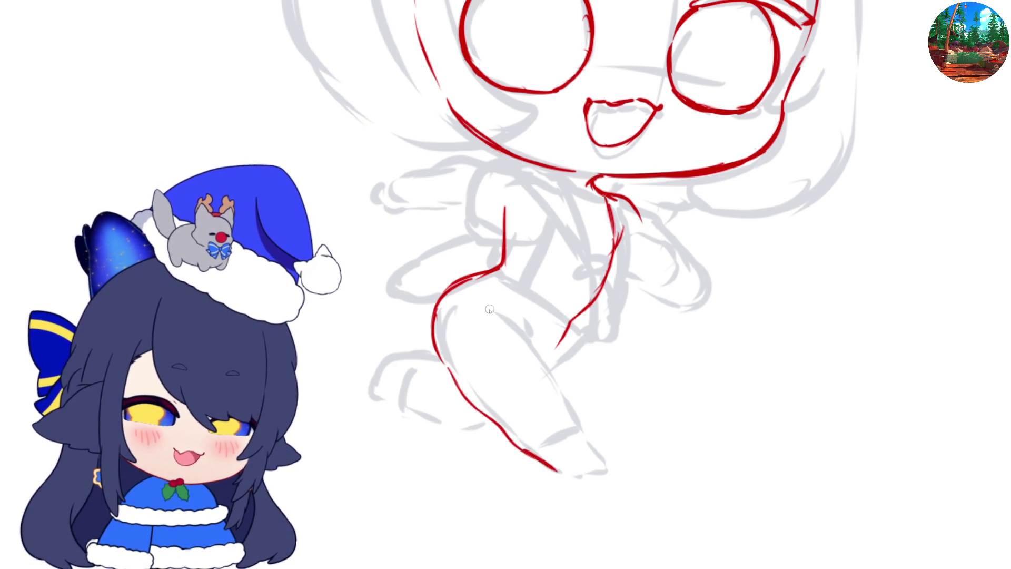
pyautogui.moveTo(447, 356)
pyautogui.mouseDown()
pyautogui.moveTo(467, 327)
pyautogui.moveTo(555, 392)
pyautogui.mouseUp()
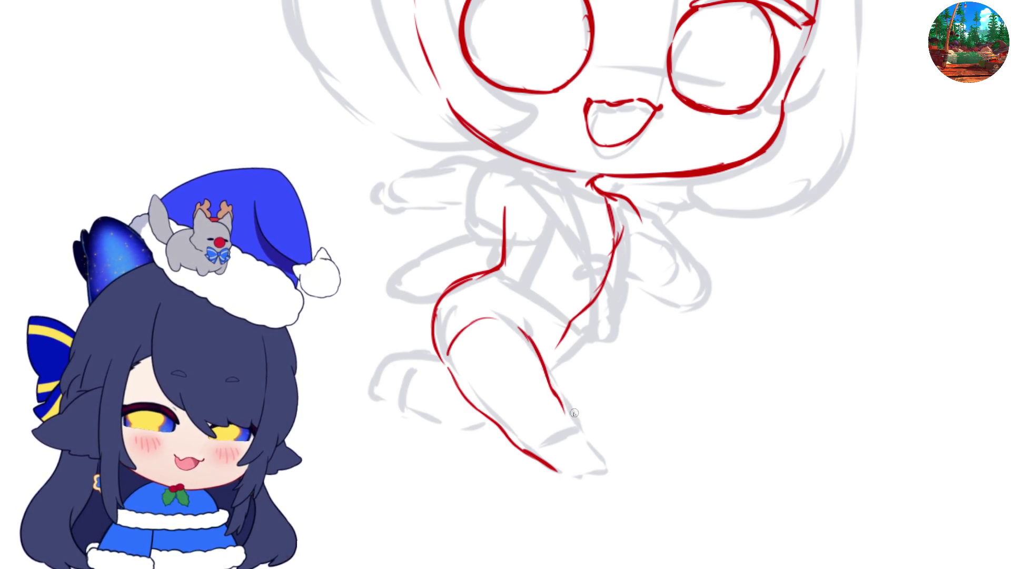
pyautogui.moveTo(555, 396)
pyautogui.mouseDown()
pyautogui.moveTo(593, 467)
pyautogui.moveTo(569, 477)
pyautogui.mouseUp()
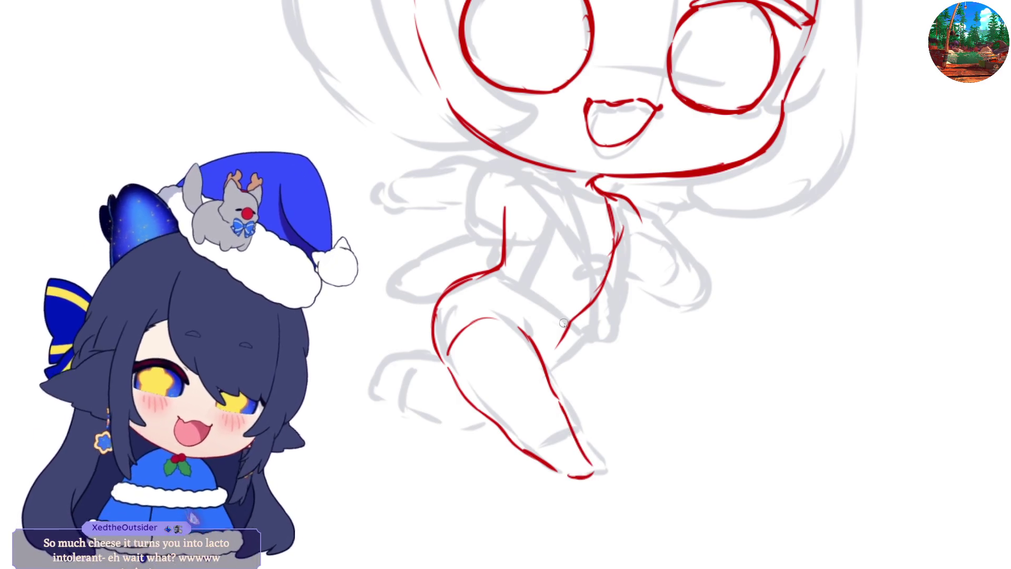
pyautogui.moveTo(545, 357); pyautogui.dragTo(556, 339)
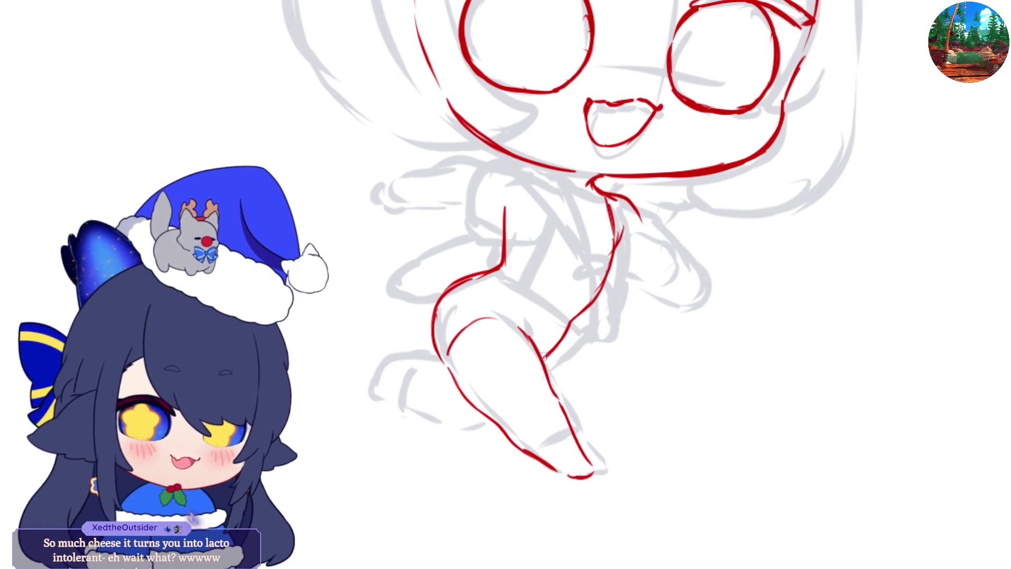
# - Add red lines across the lower leg and erase the foot's extra end, checking mirrored
pyautogui.press('m')
pyautogui.moveTo(496, 375)
pyautogui.mouseDown()
pyautogui.moveTo(549, 409)
pyautogui.moveTo(589, 416)
pyautogui.moveTo(624, 392)
pyautogui.mouseUp()
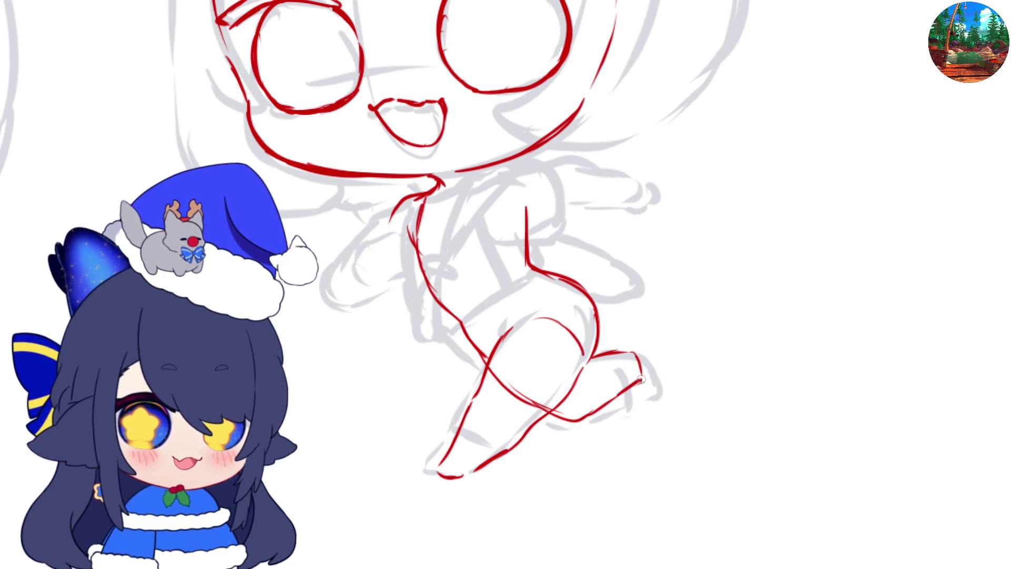
pyautogui.moveTo(631, 407); pyautogui.dragTo(639, 384)
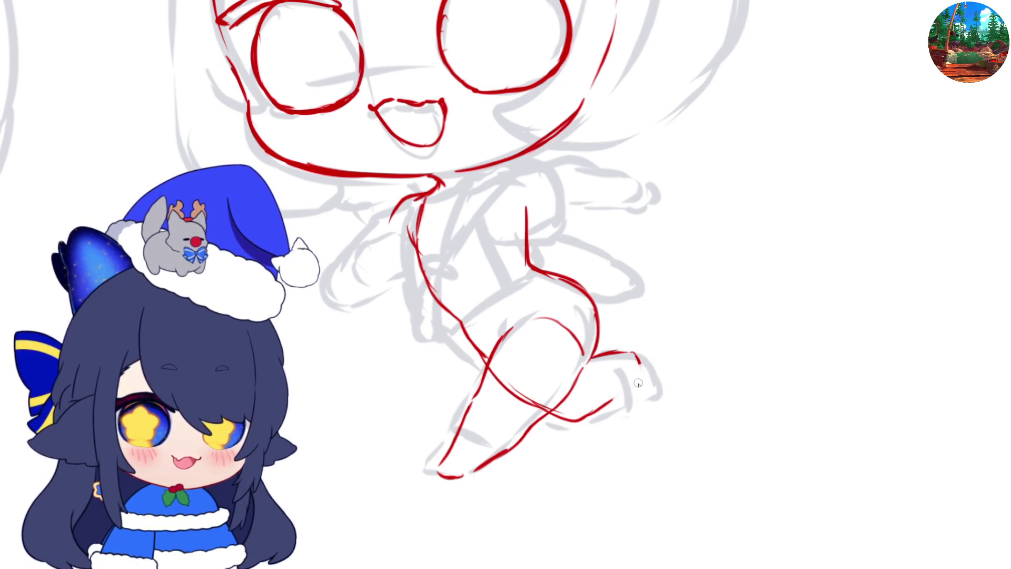
pyautogui.press('m')
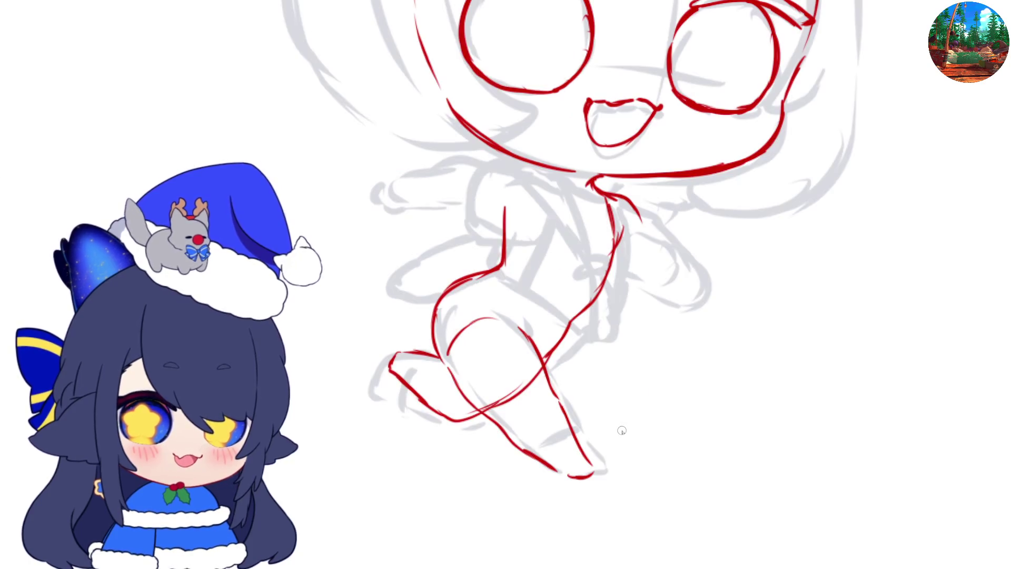
pyautogui.press('m')
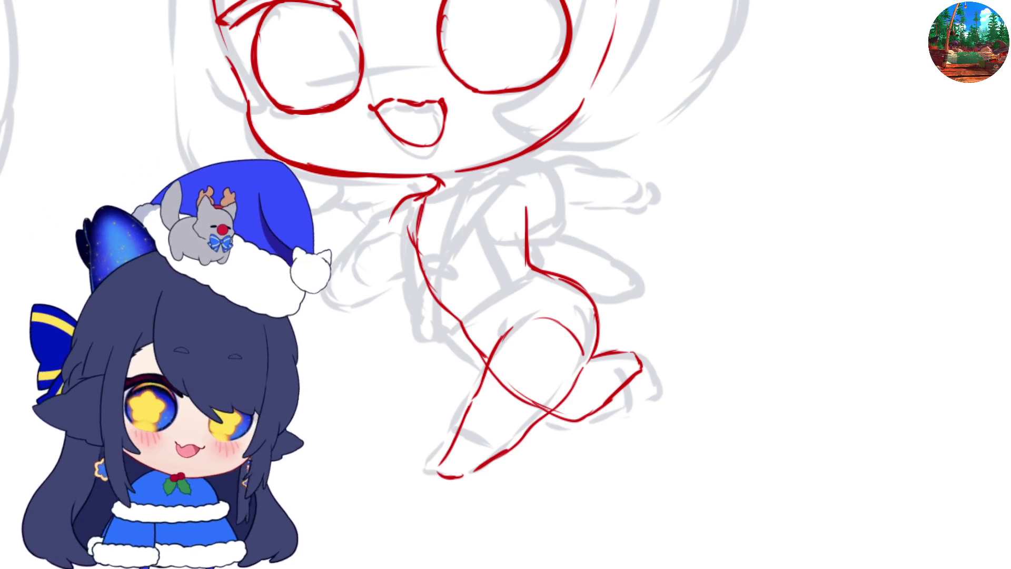
pyautogui.scroll(-2, 513, 129)
pyautogui.scroll(-3, 513, 130)
pyautogui.scroll(4, 509, 285)
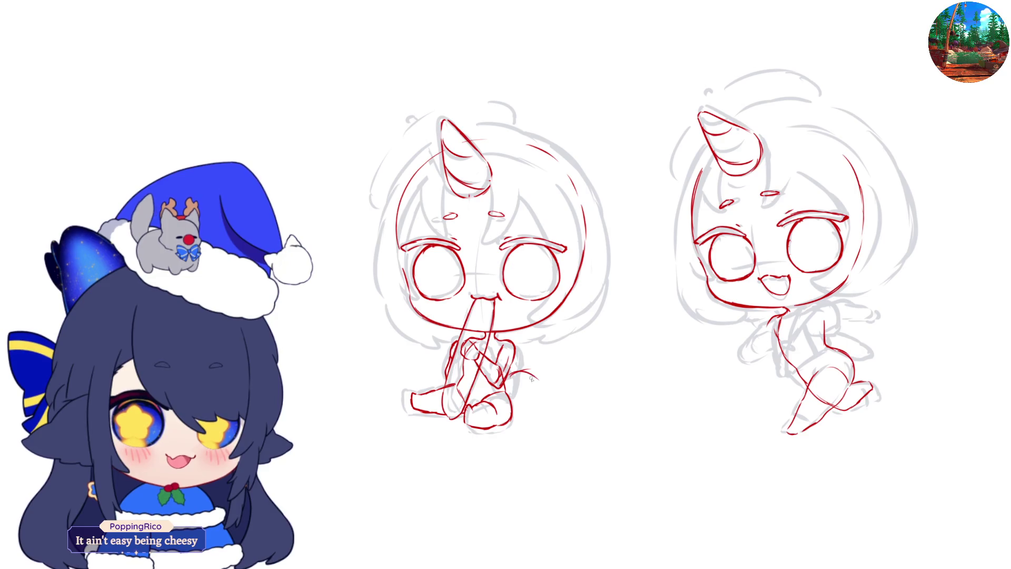
# - On the mirrored canvas, erase the left chibi's leg outline for the tail, then flip back
pyautogui.press('m')
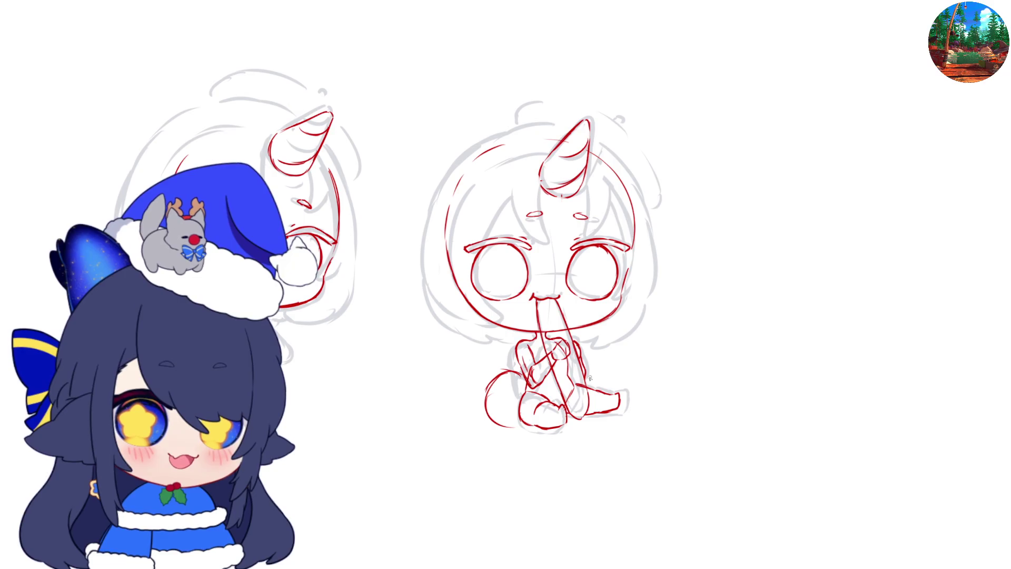
pyautogui.press('m')
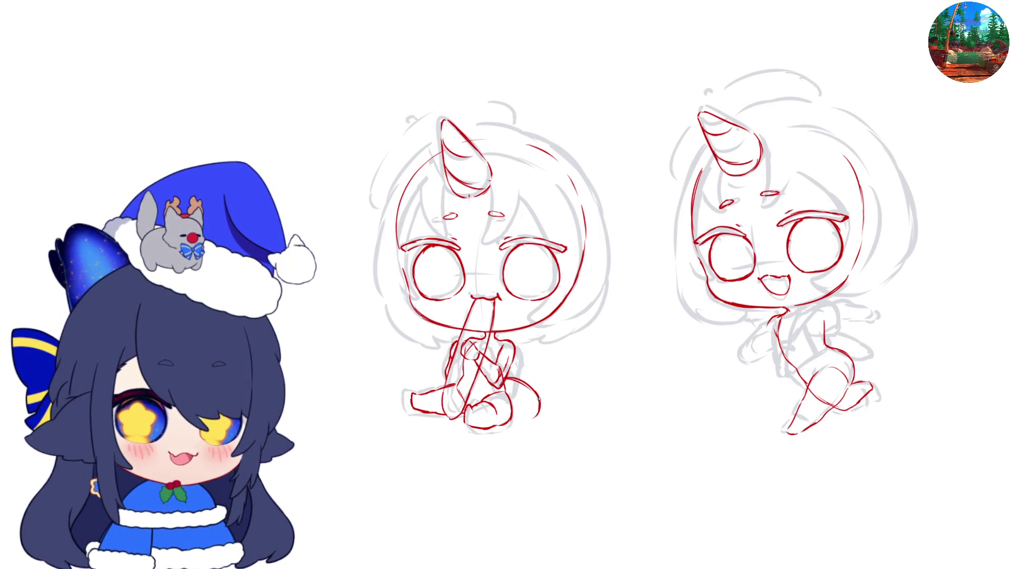
pyautogui.press('m')
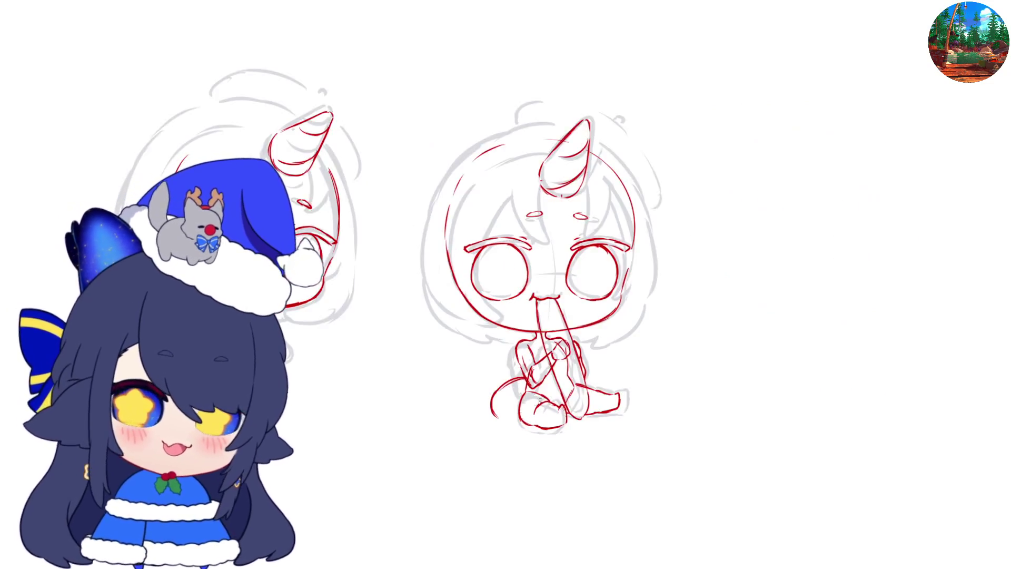
pyautogui.moveTo(520, 425); pyautogui.dragTo(521, 372)
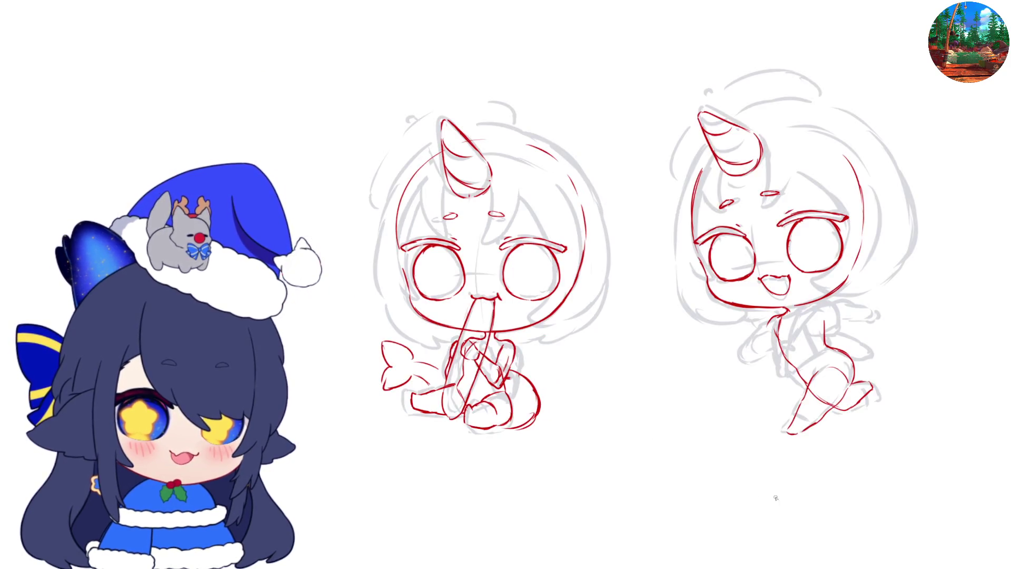
pyautogui.hotkey('ctrl', 'z')
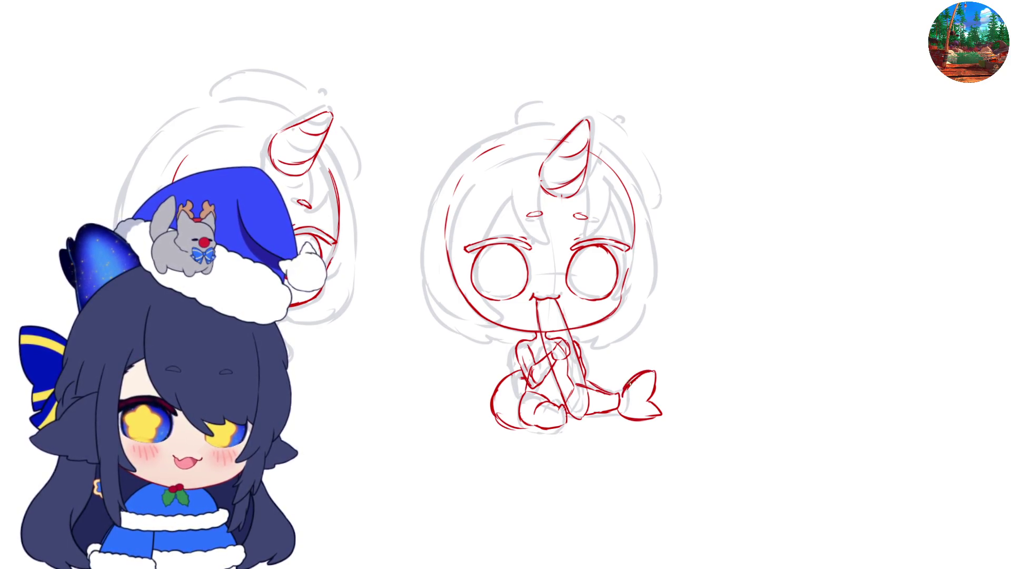
pyautogui.press('m')
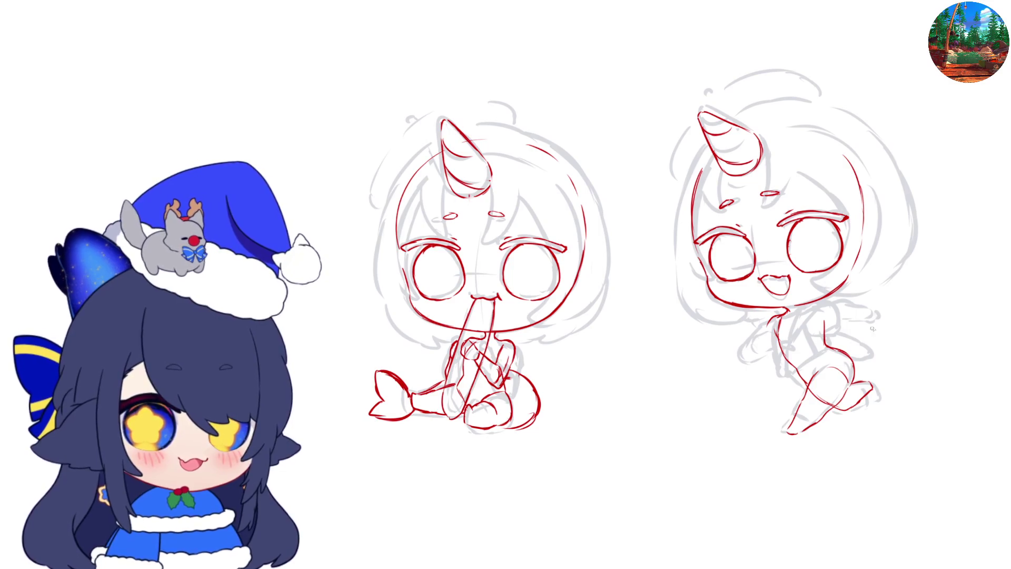
# - Draw the right chibi's red tail from her body, curving down and right
pyautogui.moveTo(833, 341)
pyautogui.mouseDown()
pyautogui.moveTo(864, 329)
pyautogui.moveTo(886, 336)
pyautogui.mouseUp()
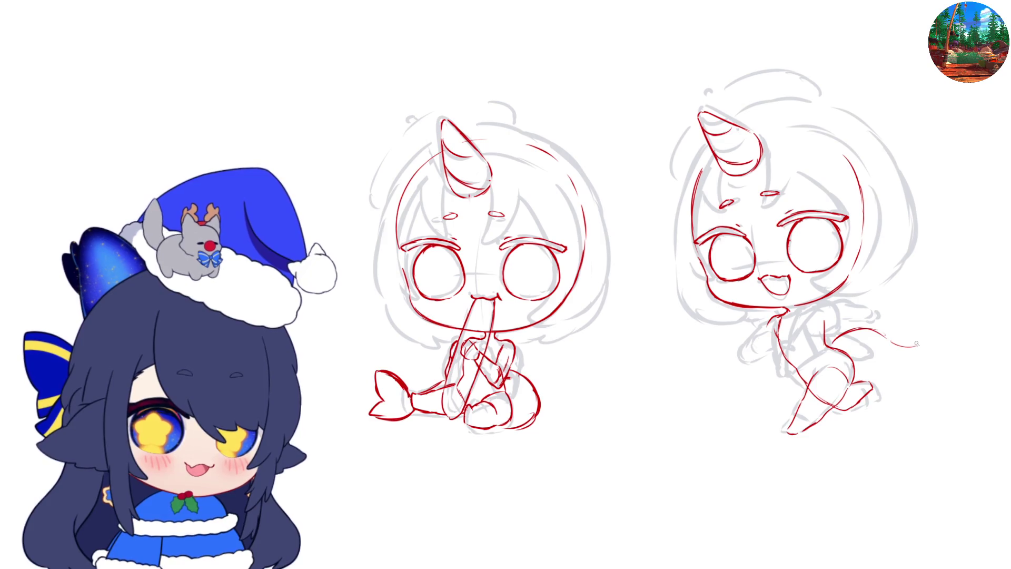
pyautogui.moveTo(906, 347)
pyautogui.mouseDown()
pyautogui.moveTo(928, 317)
pyautogui.moveTo(948, 342)
pyautogui.mouseUp()
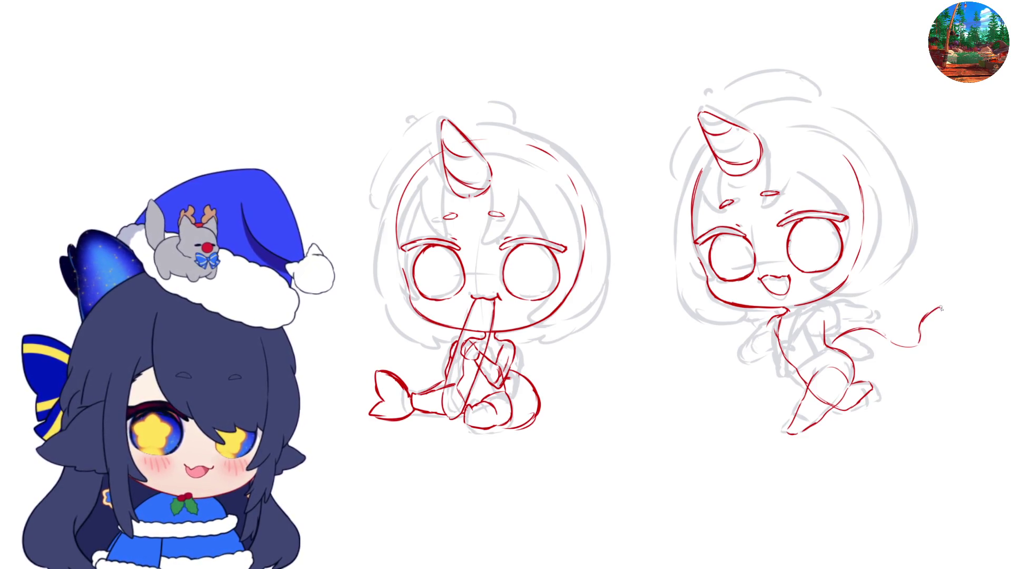
pyautogui.hotkey('ctrl', 'z')
pyautogui.hotkey('ctrl', 'z')
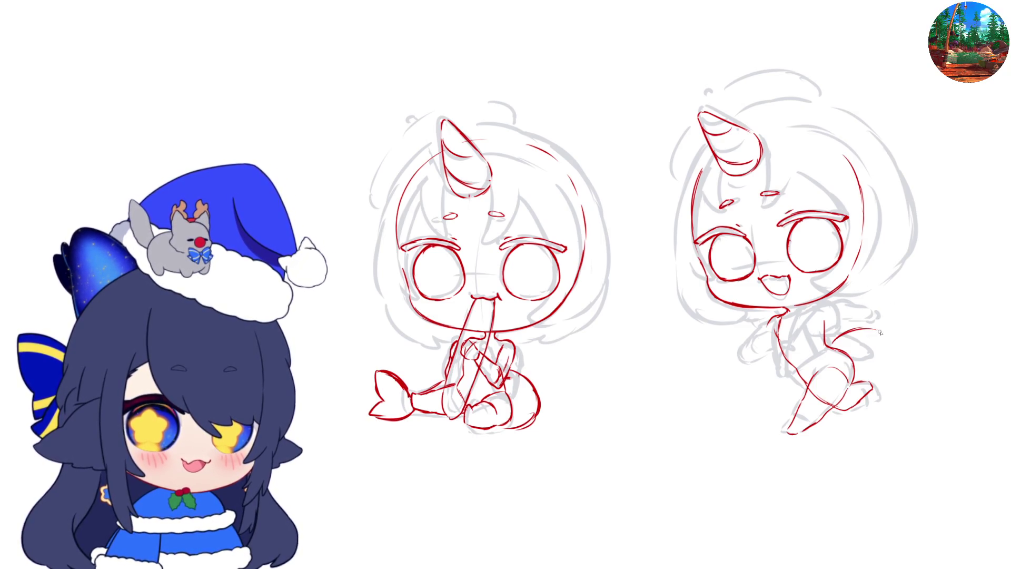
pyautogui.moveTo(853, 328)
pyautogui.mouseDown()
pyautogui.moveTo(890, 361)
pyautogui.moveTo(908, 321)
pyautogui.moveTo(898, 336)
pyautogui.mouseUp()
pyautogui.hotkey('ctrl', 'z')
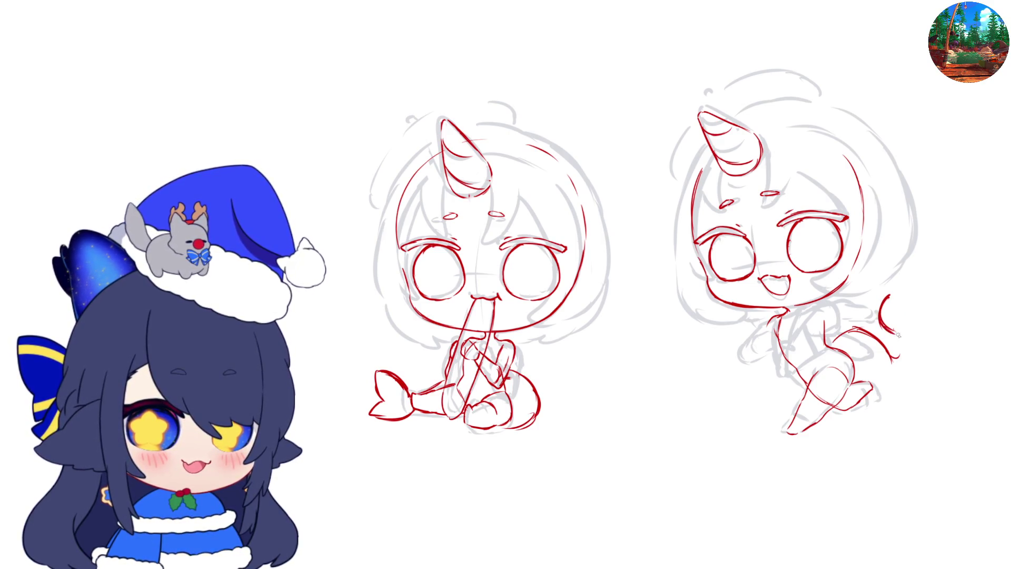
# - Add the tail fin's top lobe joined back to the body, plus a small bubble beside it
pyautogui.moveTo(894, 295)
pyautogui.mouseDown()
pyautogui.moveTo(921, 303)
pyautogui.moveTo(928, 341)
pyautogui.moveTo(908, 338)
pyautogui.mouseUp()
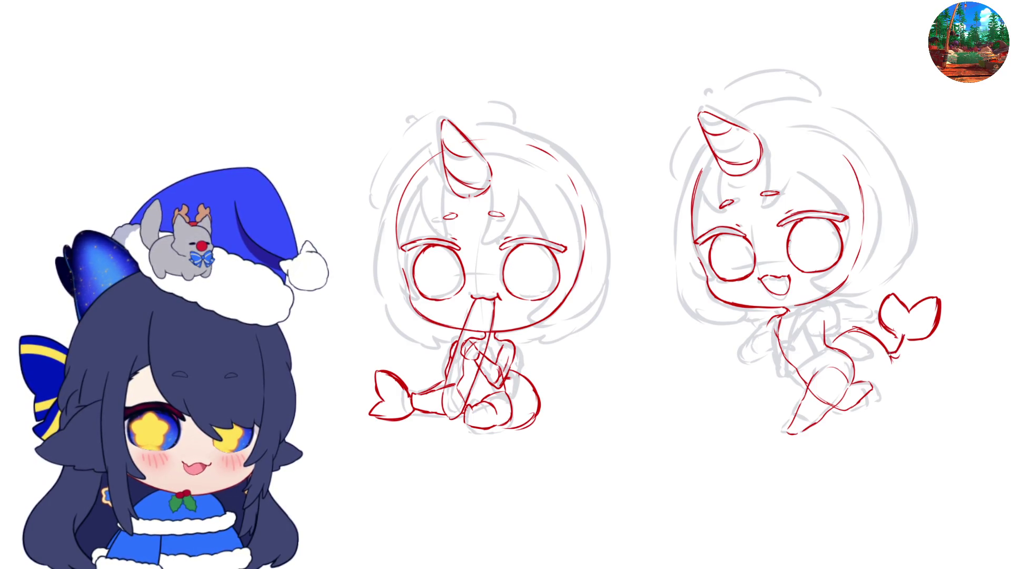
pyautogui.moveTo(913, 336)
pyautogui.mouseDown()
pyautogui.moveTo(879, 392)
pyautogui.moveTo(898, 380)
pyautogui.mouseUp()
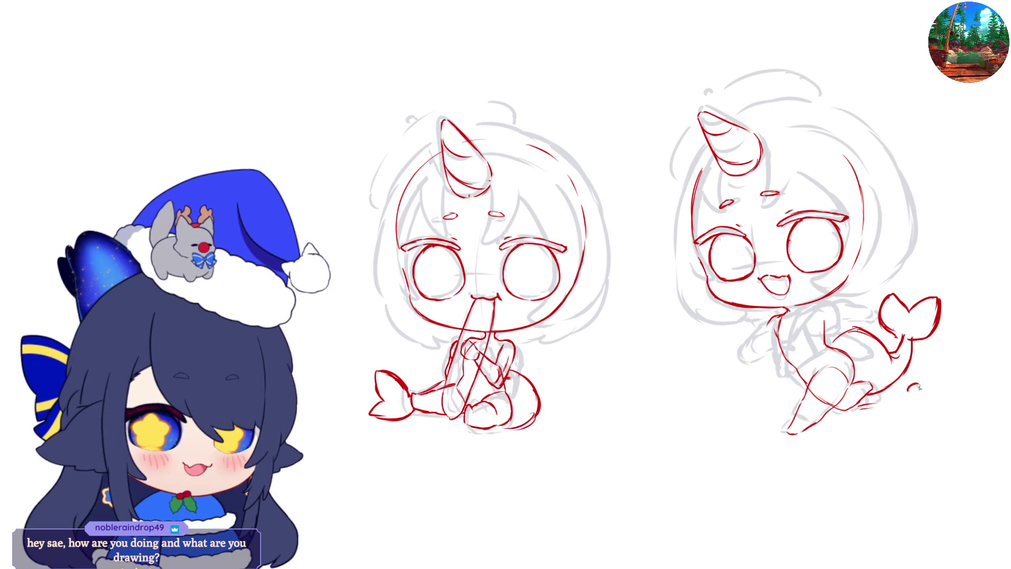
pyautogui.moveTo(920, 400)
pyautogui.mouseDown()
pyautogui.moveTo(908, 402)
pyautogui.moveTo(926, 405)
pyautogui.moveTo(930, 387)
pyautogui.moveTo(921, 405)
pyautogui.moveTo(907, 402)
pyautogui.mouseUp()
pyautogui.press('e')
pyautogui.press('p')
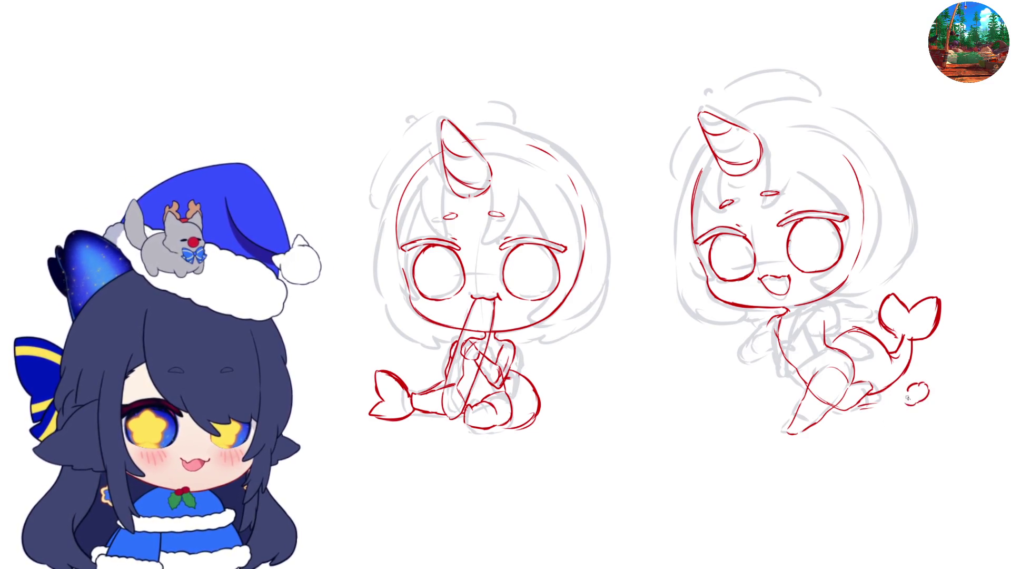